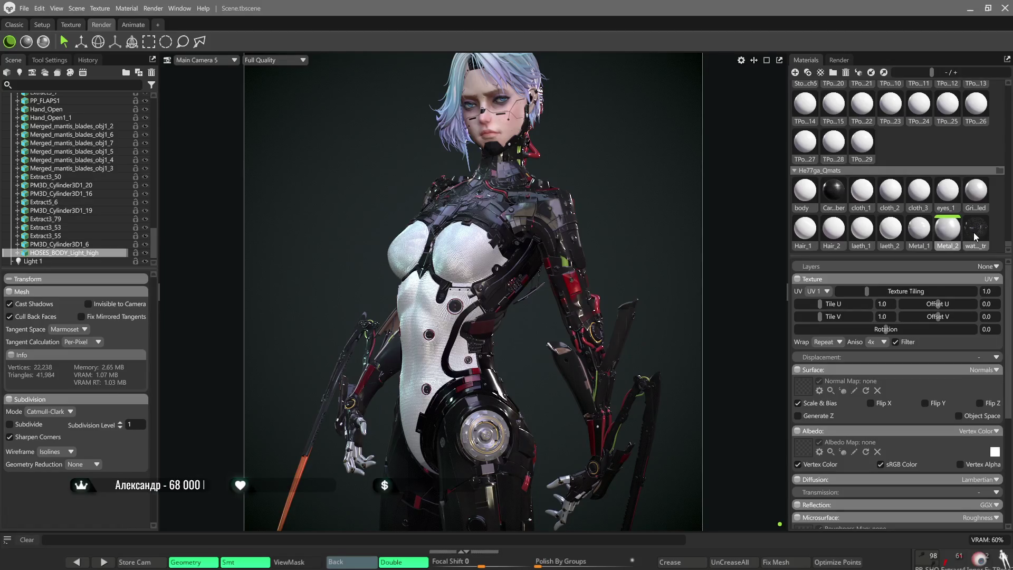
Create a new material in the Materials panel and rename it 'Light'
click(796, 73)
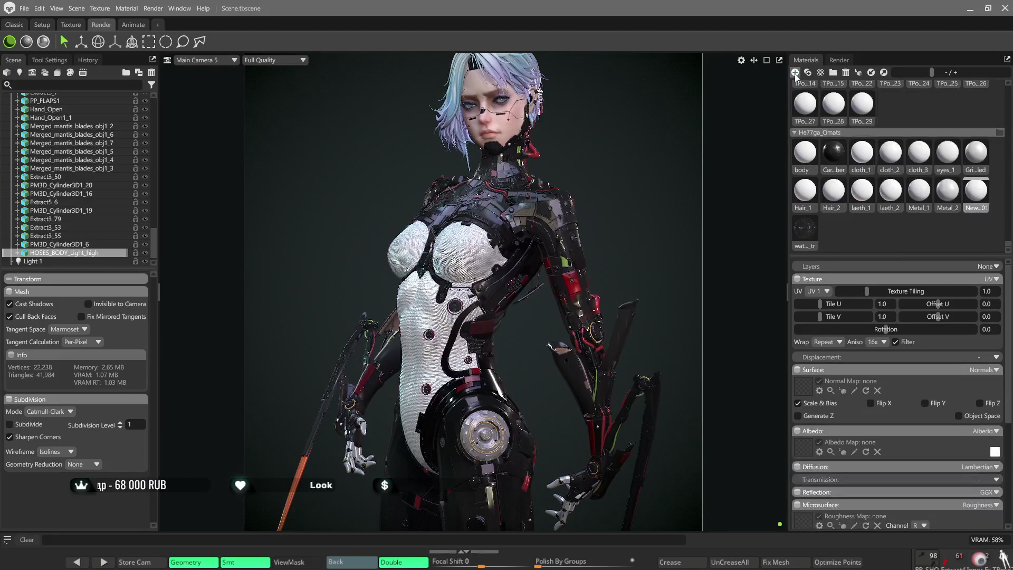
text(NewMat)
key(Return)
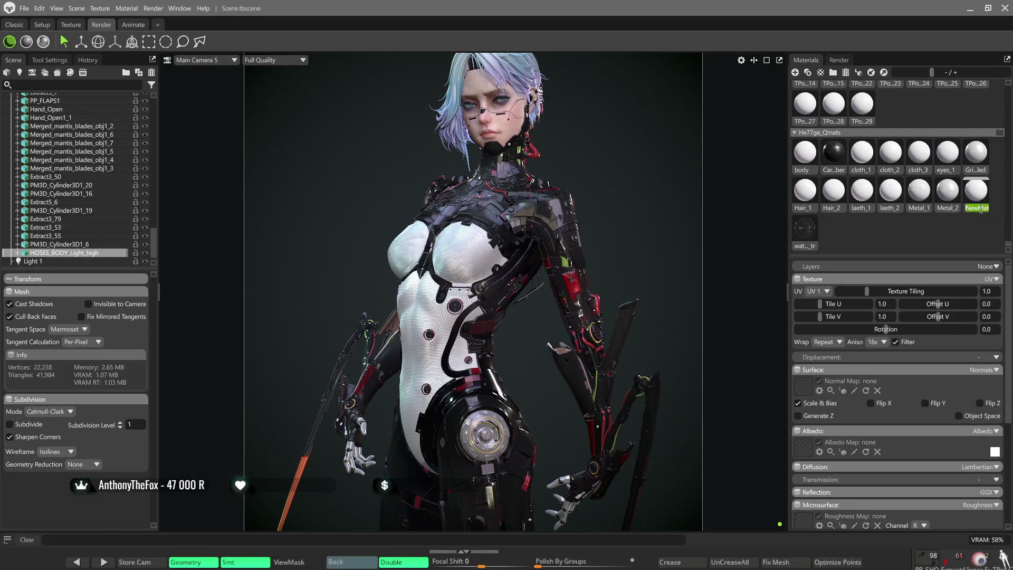
text(U)
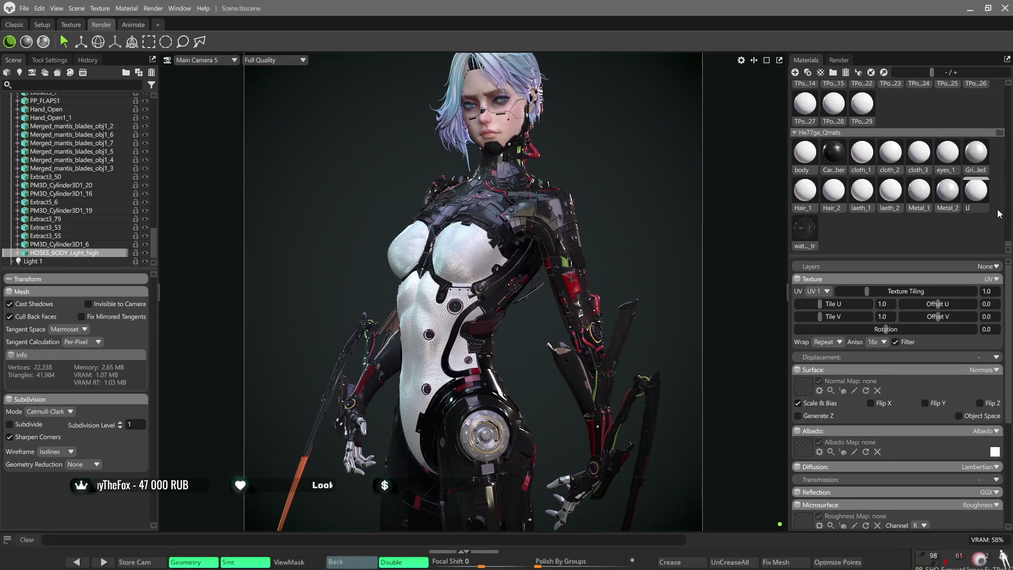
text(ght)
key(Return)
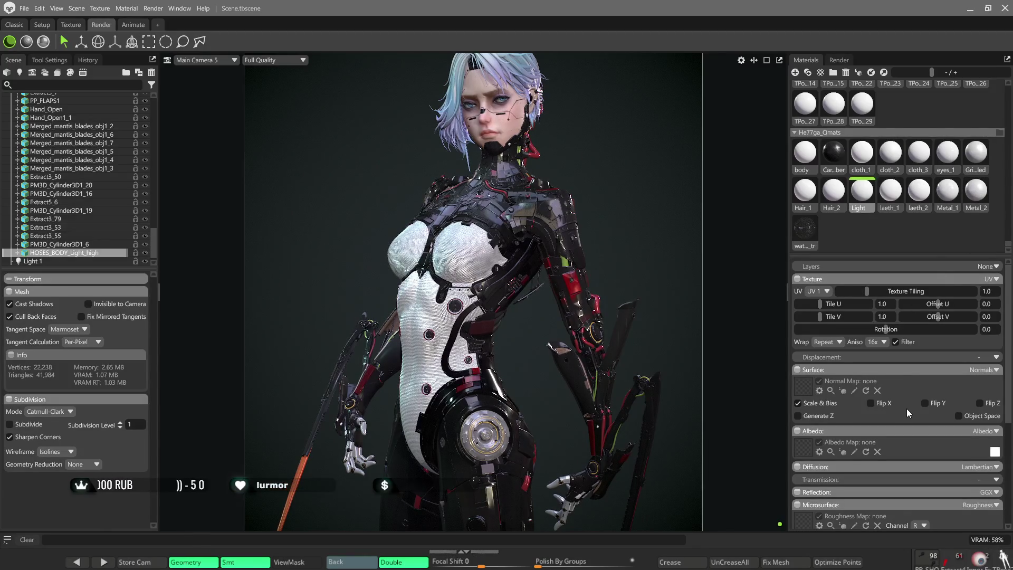
scroll(906, 409, down, 3)
scroll(911, 403, down, 1)
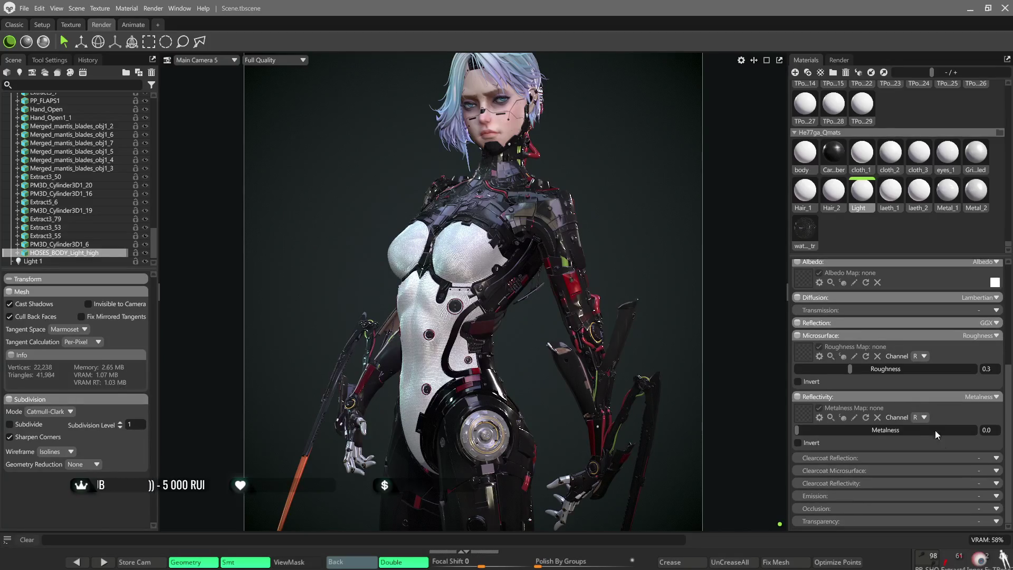
Switch the Light material's Emission to Emissive and settle its intensity at 1.92
click(982, 495)
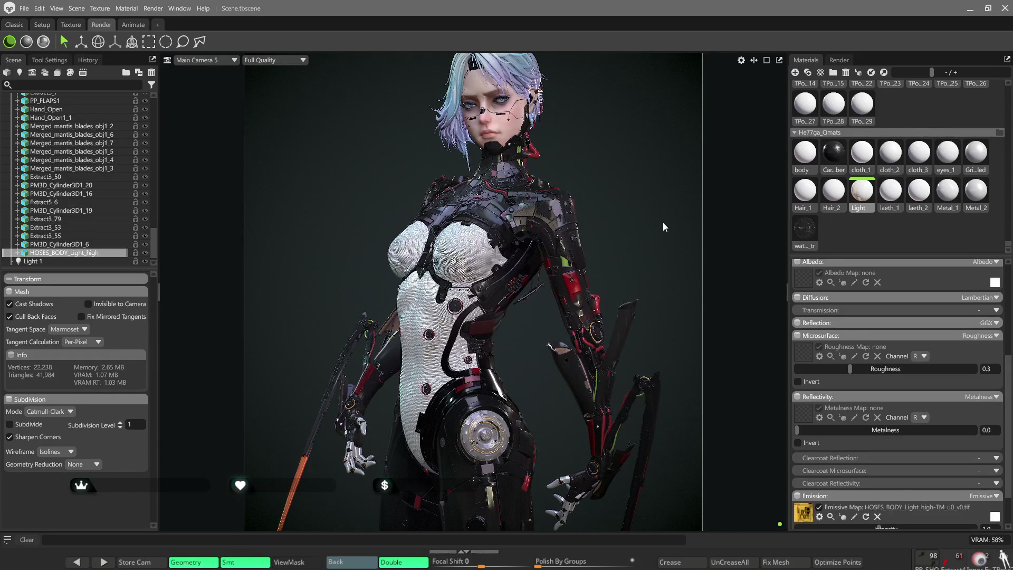
scroll(877, 403, down, 1)
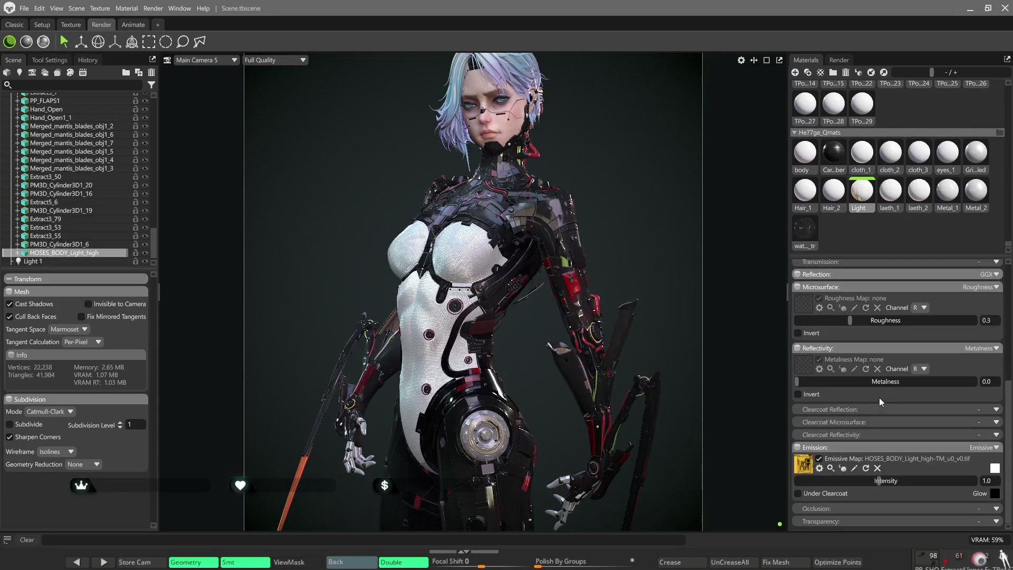
mouse_move(881, 480)
mouse_down()
mouse_move(901, 480)
mouse_move(888, 476)
mouse_up()
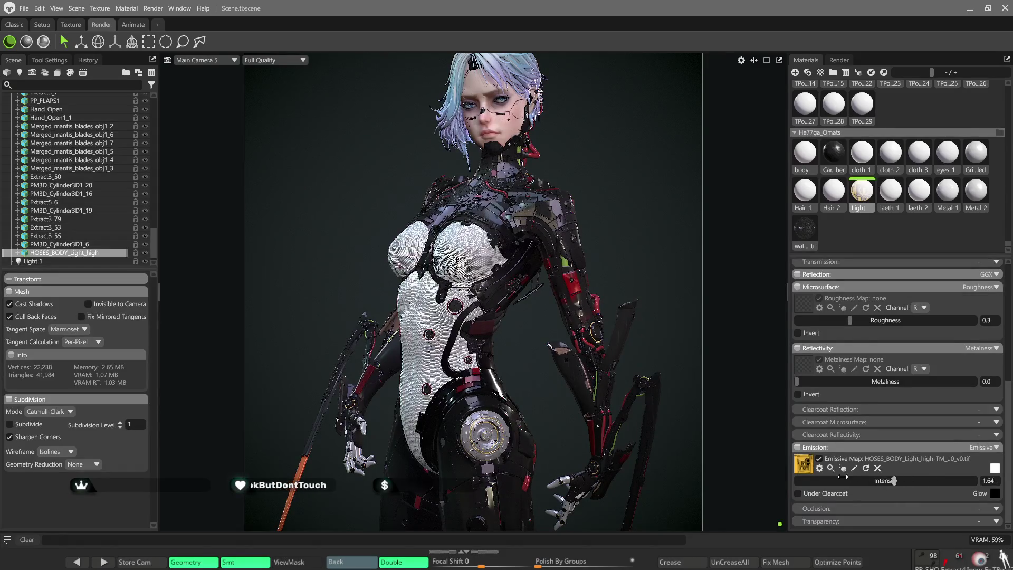
click(888, 475)
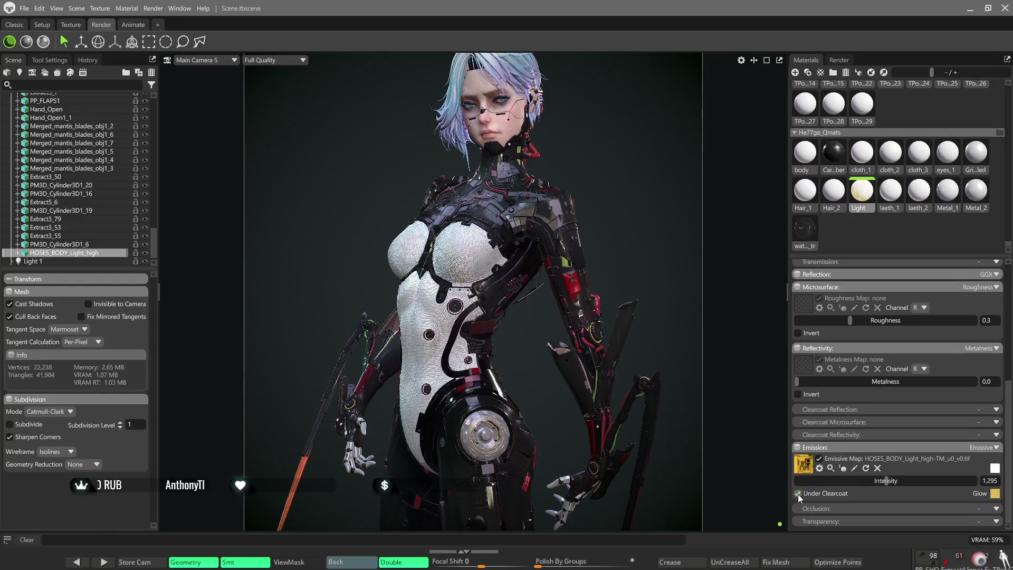
drag(887, 481, 919, 481)
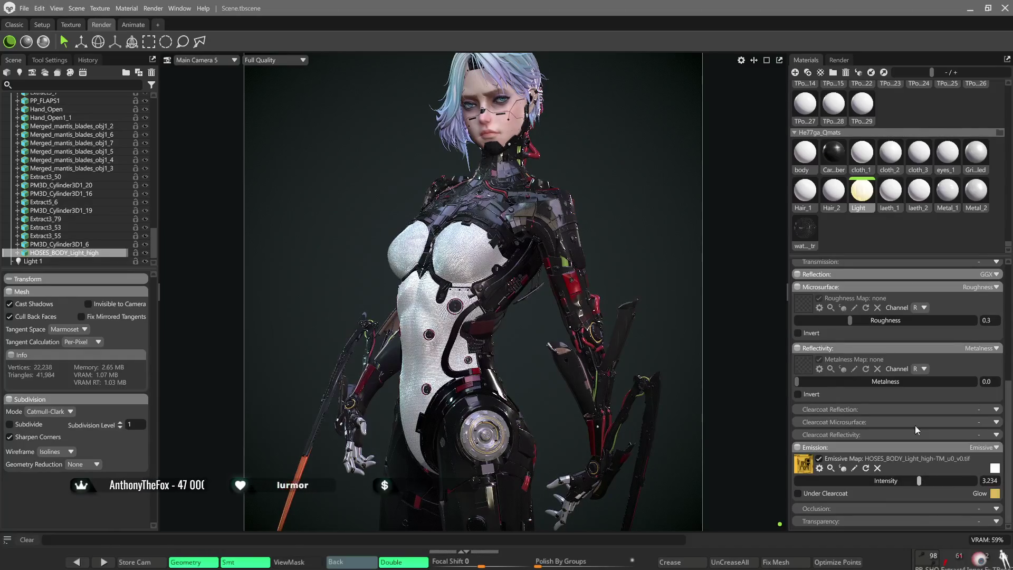
drag(916, 480, 900, 481)
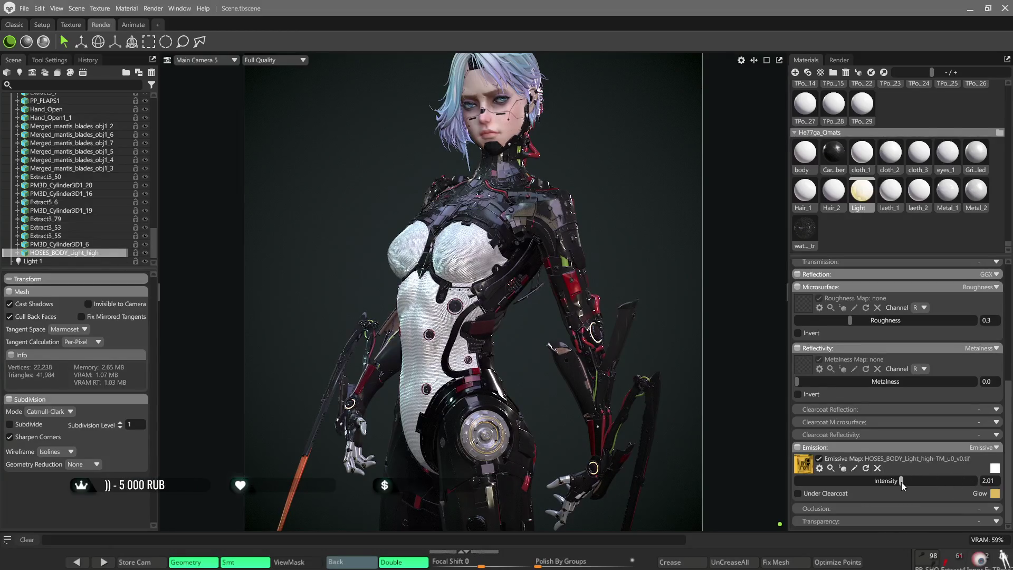
drag(901, 480, 899, 480)
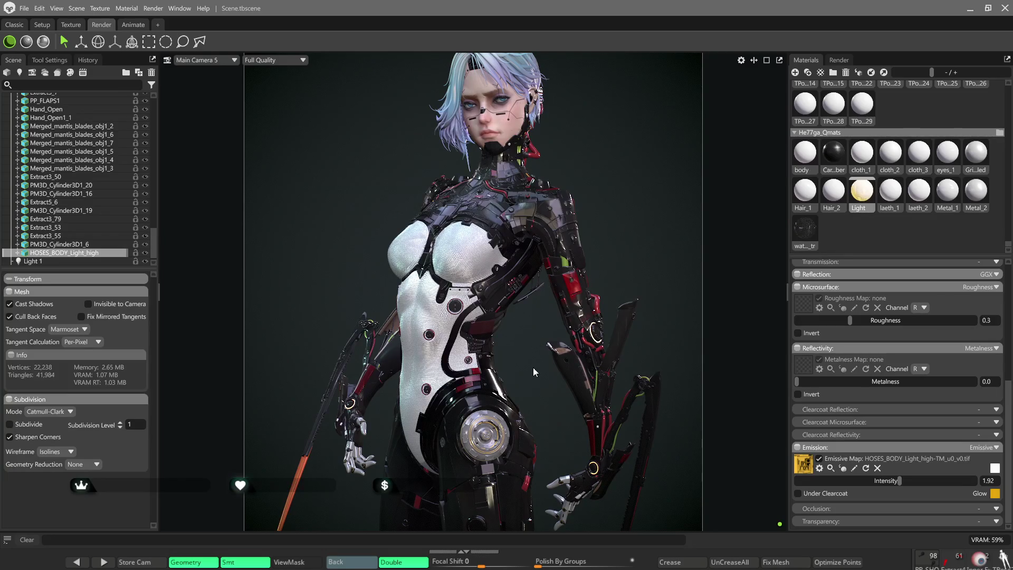
click(492, 428)
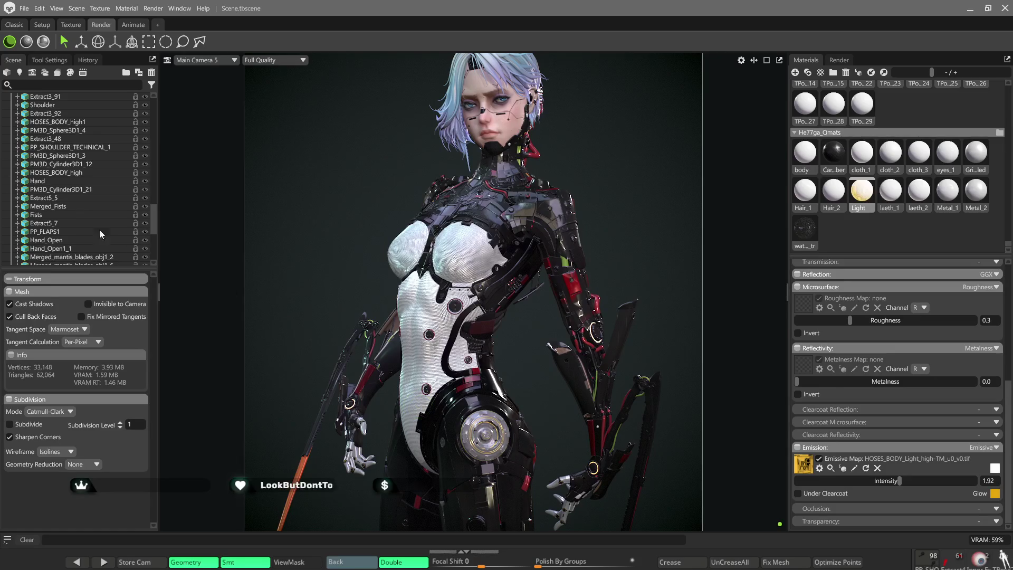
scroll(82, 216, down, 2)
scroll(85, 216, down, 1)
scroll(98, 210, down, 1)
scroll(104, 206, down, 1)
scroll(108, 216, up, 3)
scroll(108, 217, up, 1)
scroll(106, 218, up, 1)
scroll(105, 219, up, 3)
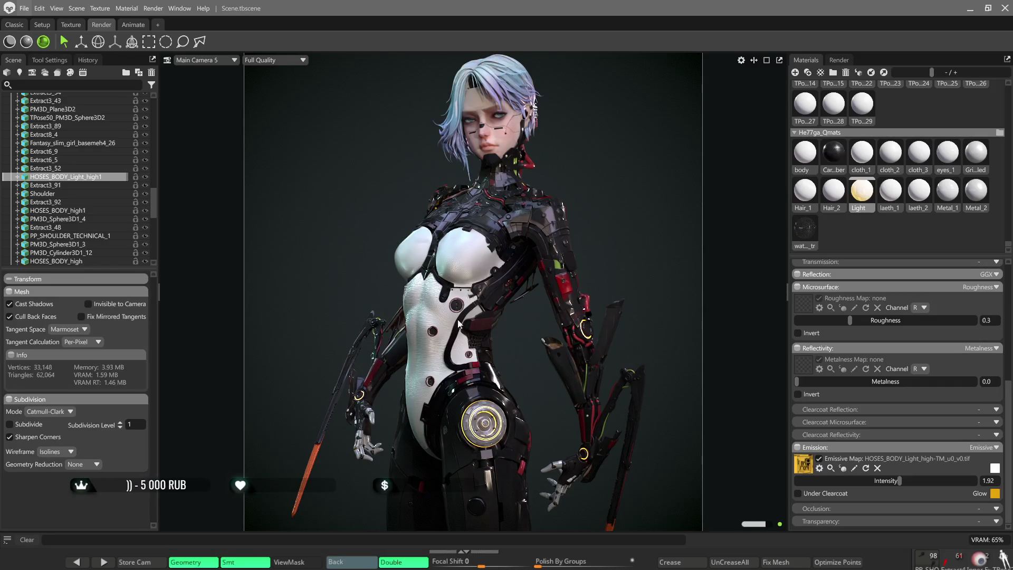
Switch the viewport render mode back to full shaded rendering
click(10, 41)
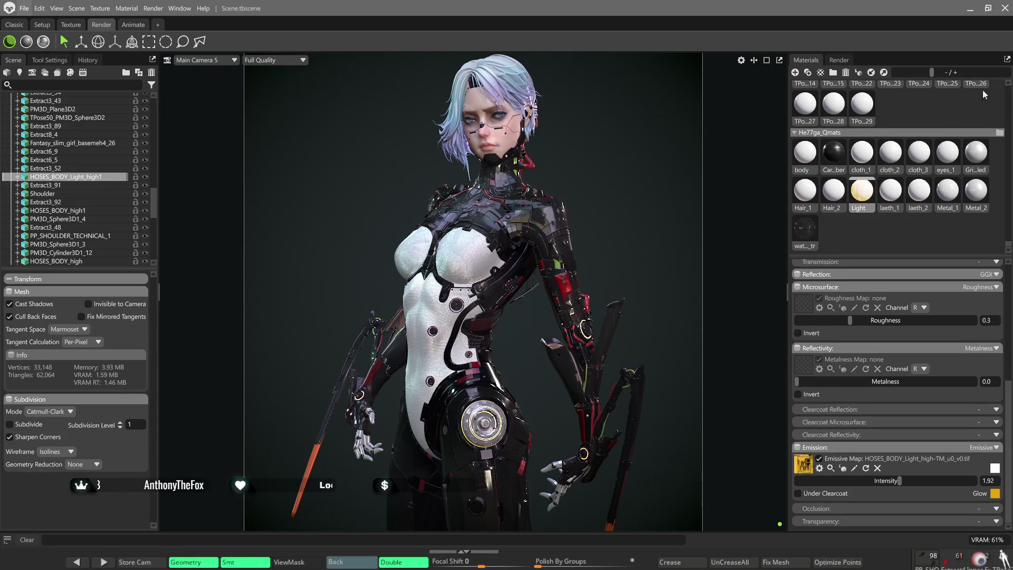
Alt+Tab from Marmoset Toolbag over to ZBrush
key(alt+Tab)
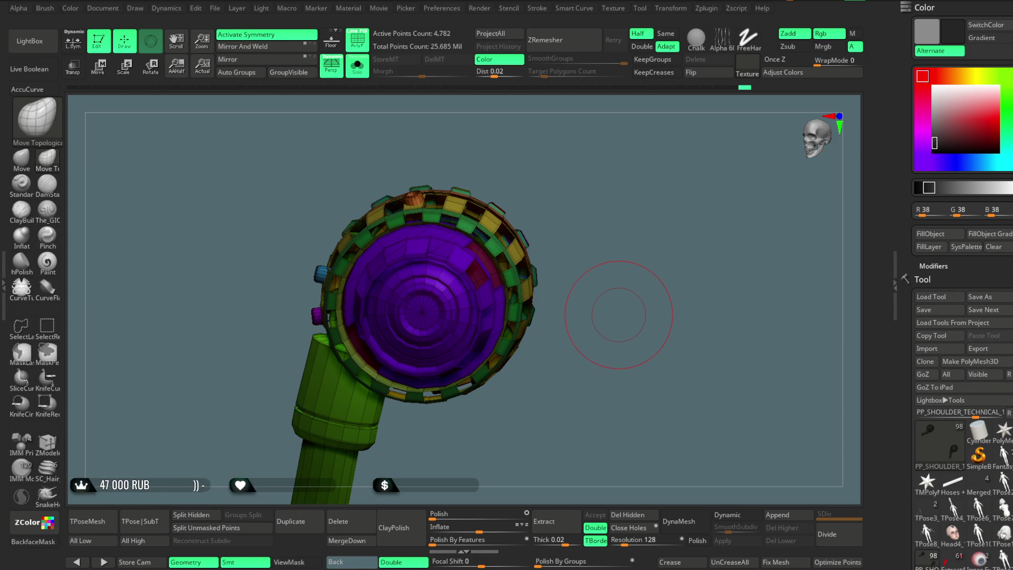
Isolate the shoulder's ring of tiles to inspect it, then reveal all parts again
mouse_move(617, 212)
mouse_down()
mouse_move(602, 201)
mouse_move(613, 192)
mouse_move(531, 182)
mouse_up()
ctrl+shift+click(611, 220)
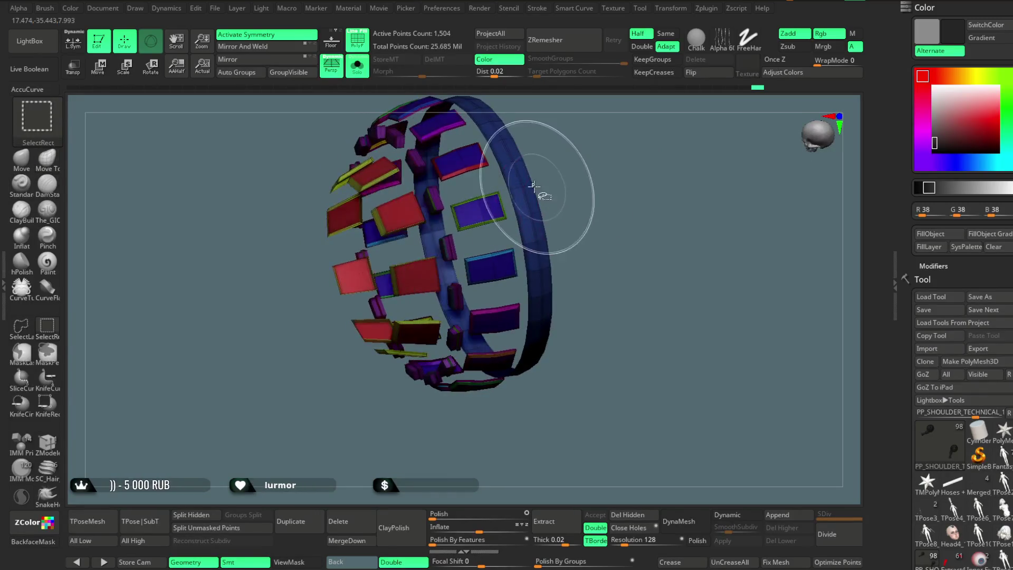
mouse_move(547, 185)
mouse_down()
mouse_move(632, 162)
mouse_move(610, 185)
mouse_up()
ctrl+shift+click(611, 184)
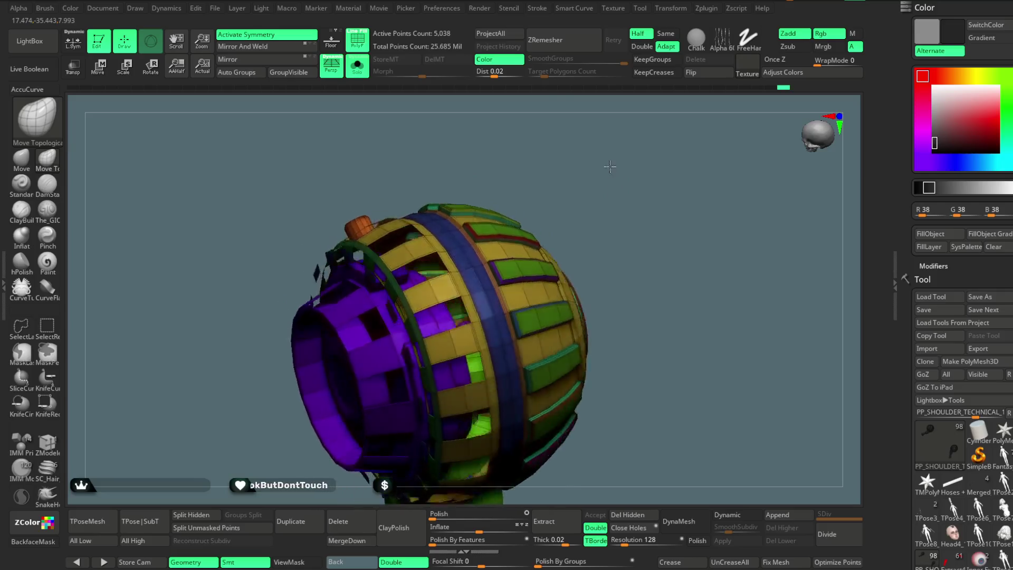
drag(605, 224, 523, 285)
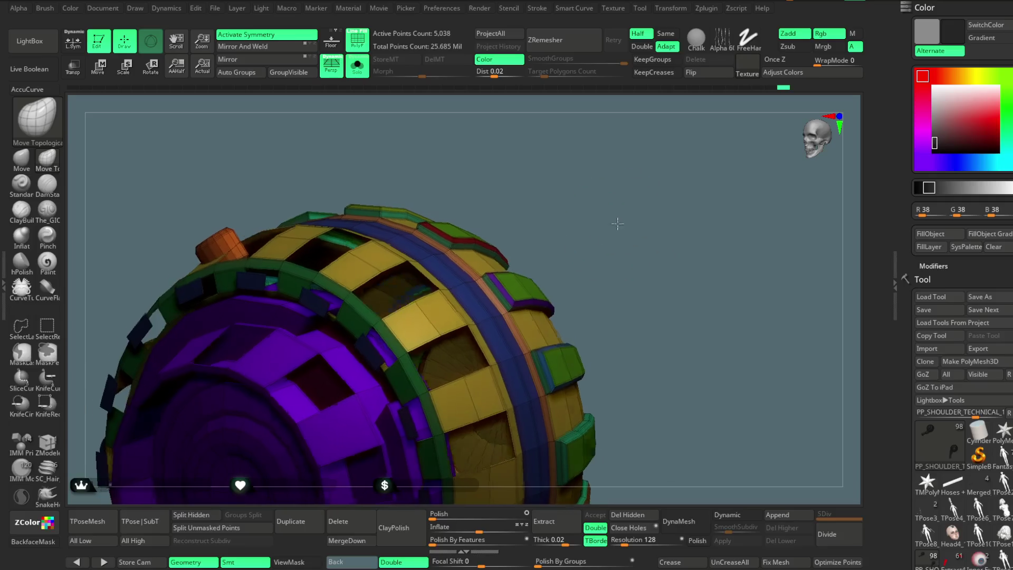
Ctrl+Shift-hide the ring's blocks and coloured strips one by one, orbiting between each
key(ctrl+shift)
ctrl+shift+click(513, 296)
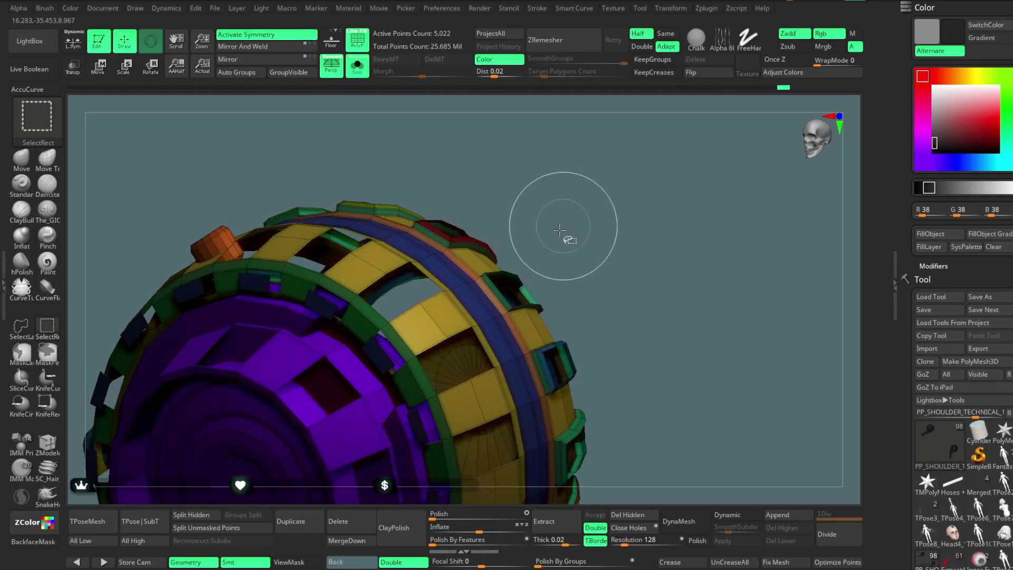
ctrl+shift+click(513, 309)
ctrl+shift+click(513, 308)
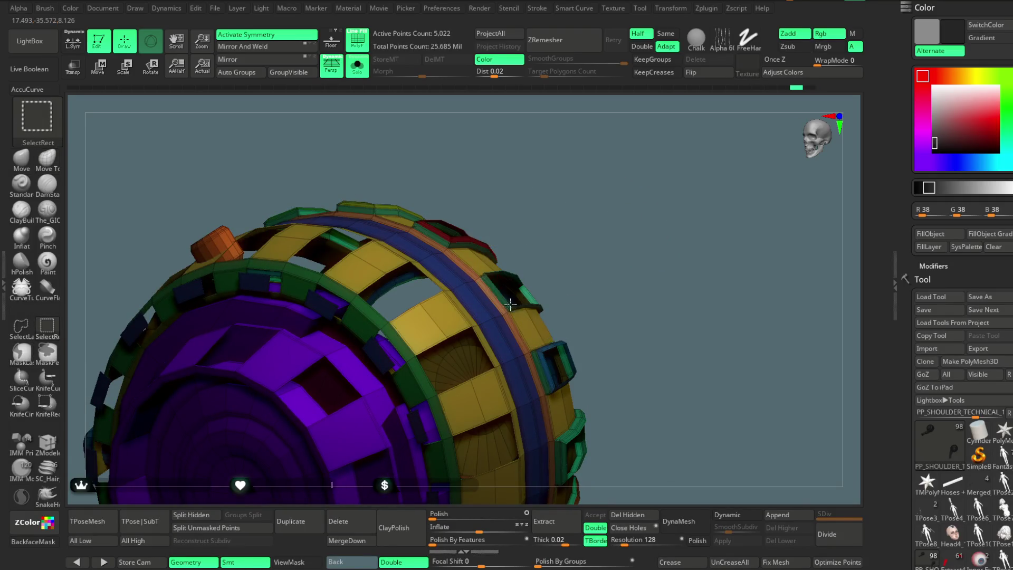
ctrl+shift+click(511, 304)
mouse_move(572, 209)
mouse_down()
mouse_move(606, 249)
mouse_move(497, 255)
mouse_up()
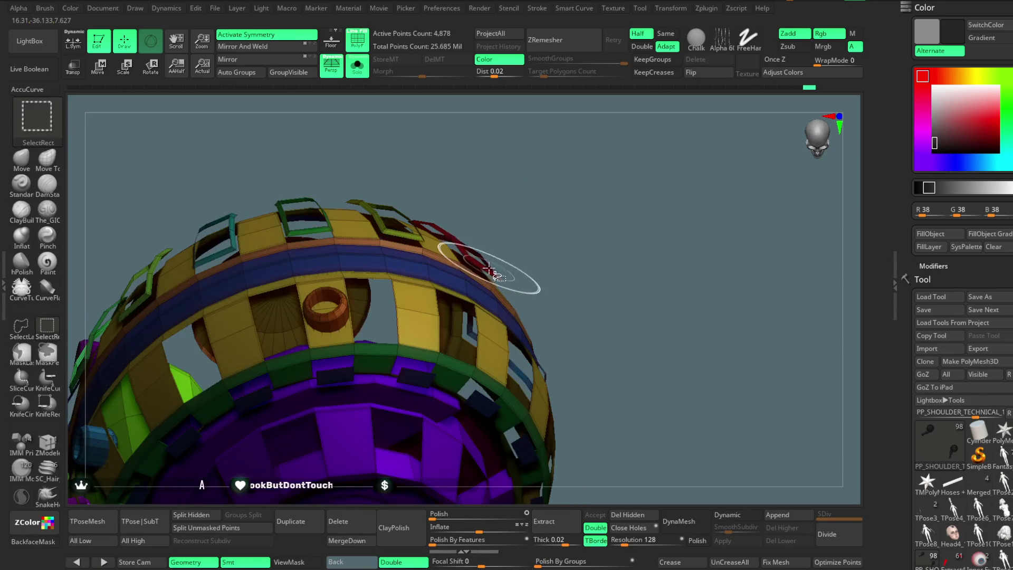
ctrl+shift+click(492, 274)
drag(588, 226, 540, 233)
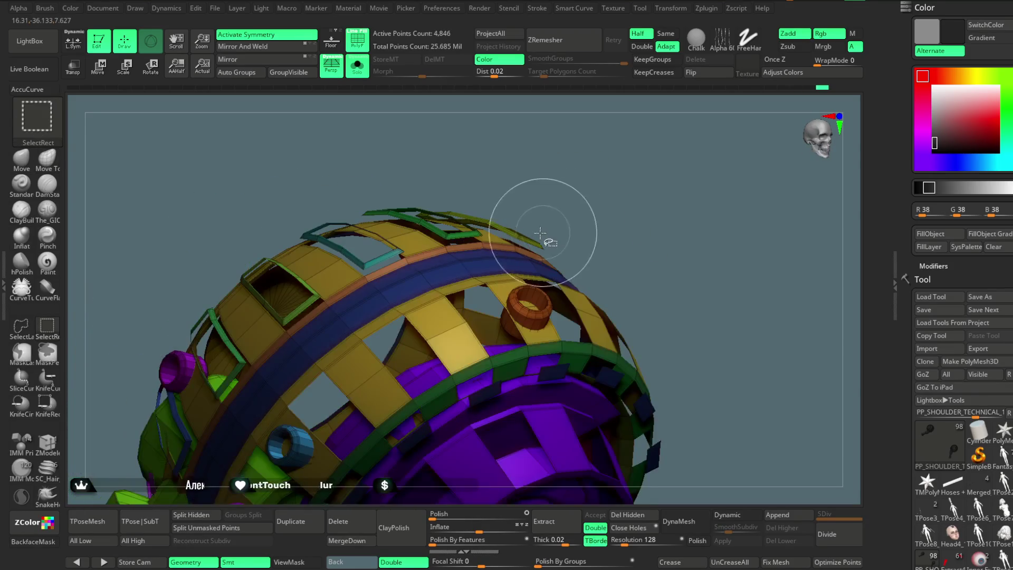
ctrl+shift+click(473, 233)
mouse_move(518, 181)
mouse_down()
mouse_move(505, 230)
mouse_move(474, 236)
mouse_up()
ctrl+shift+click(475, 247)
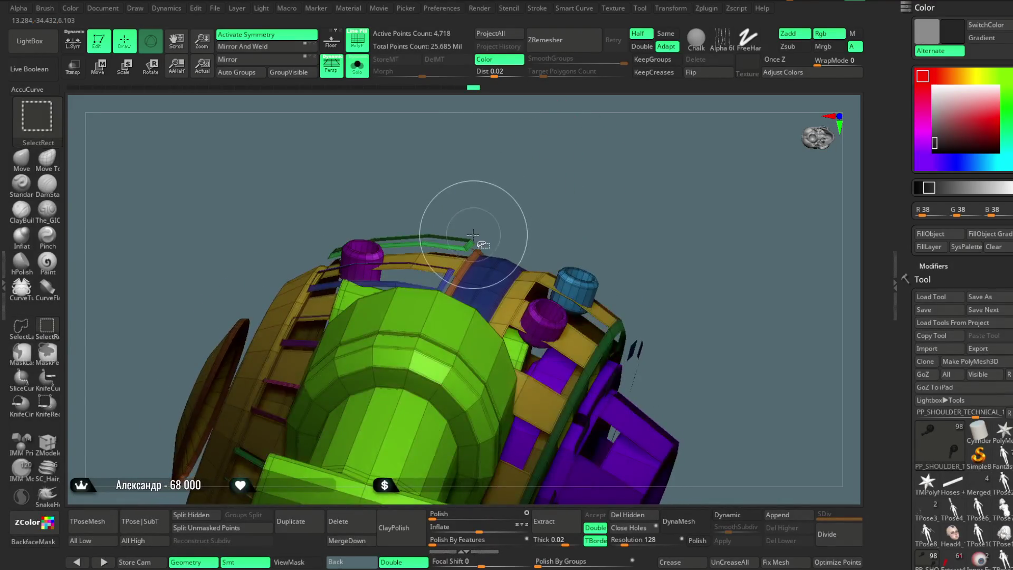
mouse_move(584, 205)
mouse_down()
mouse_move(511, 229)
mouse_move(524, 219)
mouse_move(448, 276)
mouse_up()
ctrl+shift+click(449, 275)
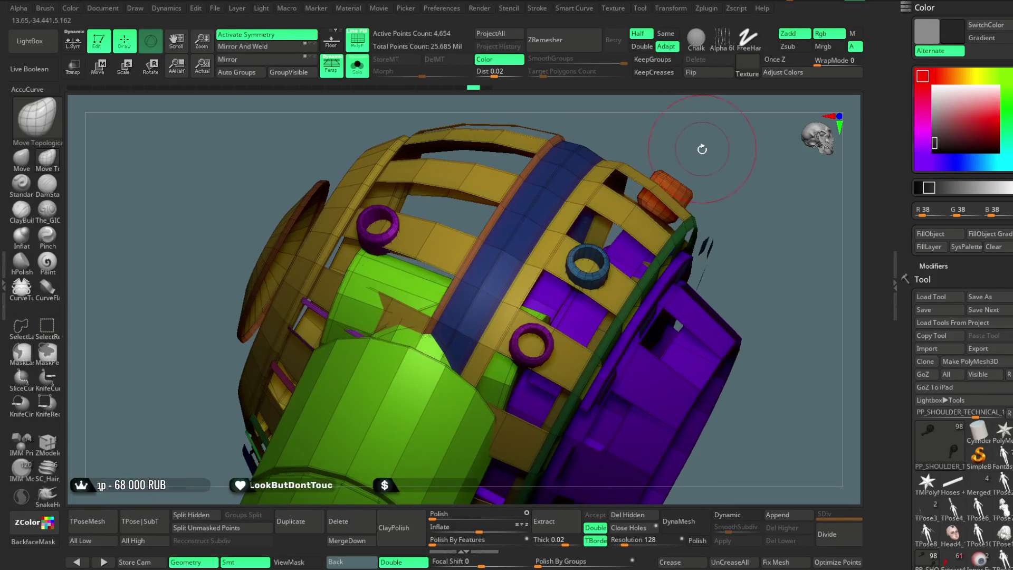
drag(702, 150, 533, 217)
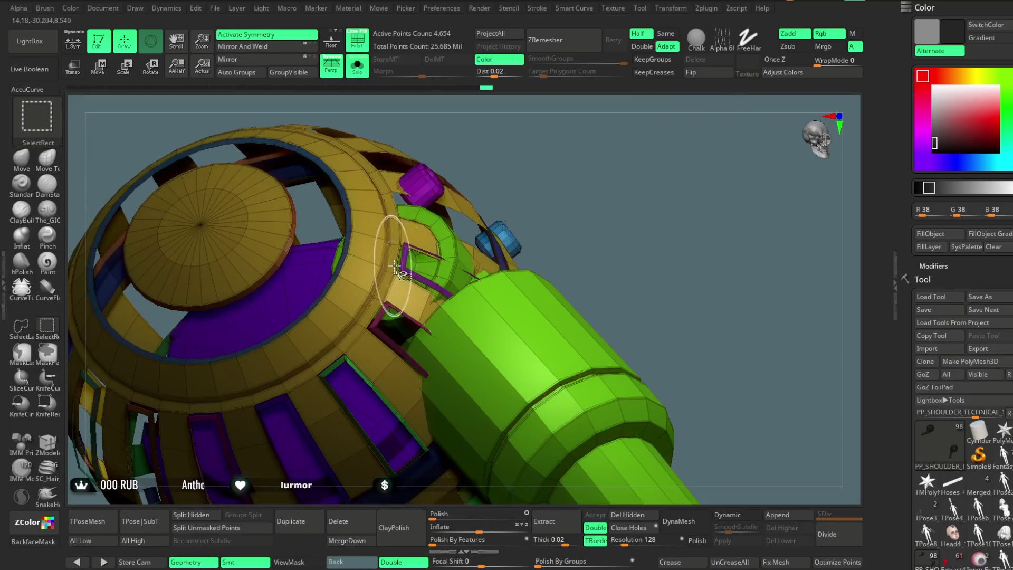
ctrl+shift+click(389, 309)
mouse_move(555, 197)
mouse_down()
mouse_move(581, 131)
mouse_move(560, 188)
mouse_up()
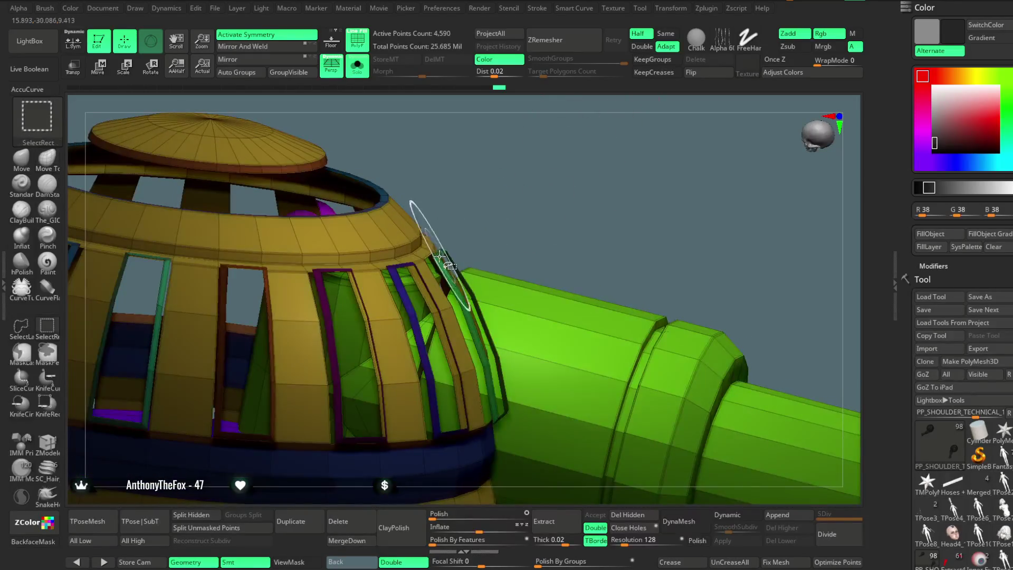
ctrl+shift+click(443, 261)
drag(507, 206, 445, 258)
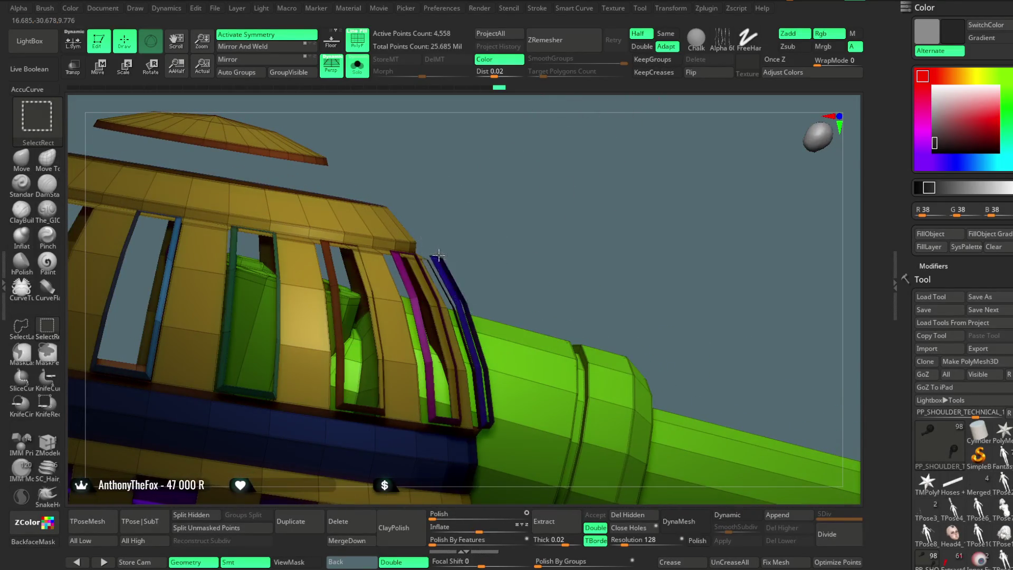
ctrl+shift+click(438, 255)
drag(507, 206, 439, 259)
ctrl+shift+click(433, 256)
mouse_move(506, 206)
mouse_down()
mouse_move(436, 247)
mouse_move(459, 227)
mouse_move(427, 237)
mouse_up()
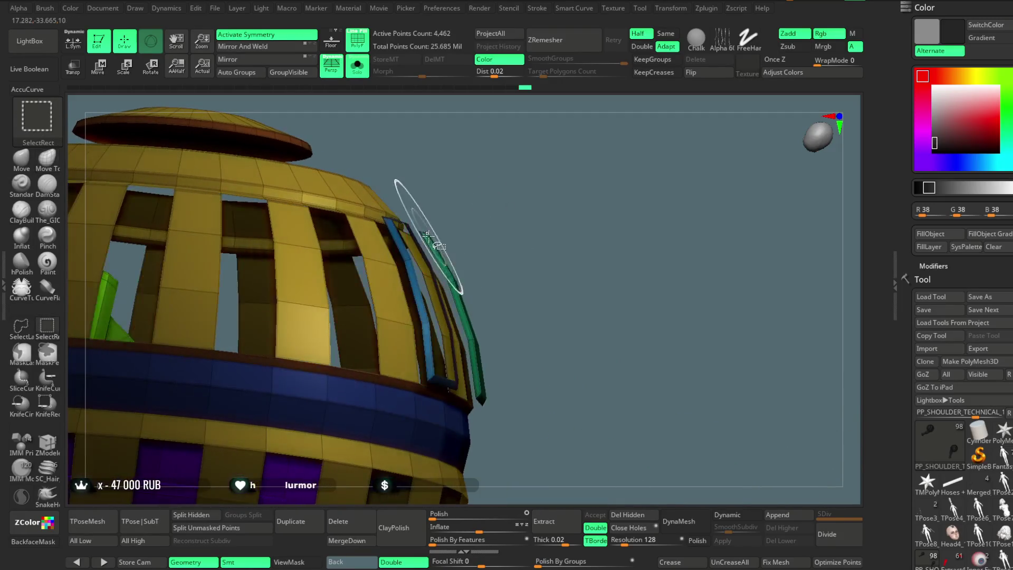
Hide the purple face and handle, isolate the tile ring with Lasso, then unhide everything
key(f)
mouse_move(478, 153)
mouse_down()
mouse_move(498, 181)
mouse_move(493, 156)
mouse_move(493, 210)
mouse_move(503, 194)
mouse_move(497, 215)
mouse_move(477, 207)
mouse_up()
ctrl+shift+click(507, 202)
key(ctrl)
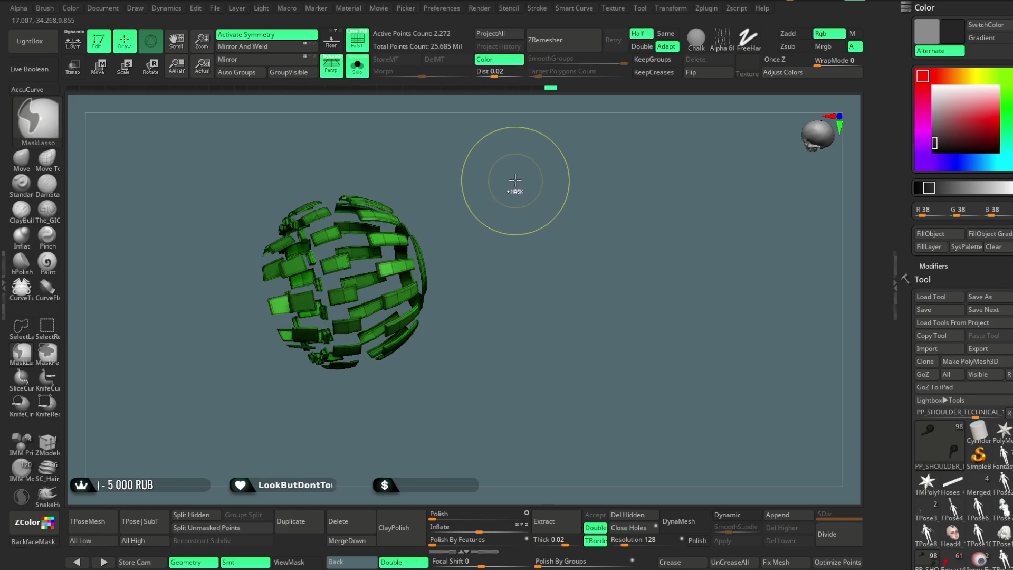
ctrl+shift+click(515, 179)
drag(502, 186, 518, 170)
key(ctrl+z)
ctrl+shift+click(507, 176)
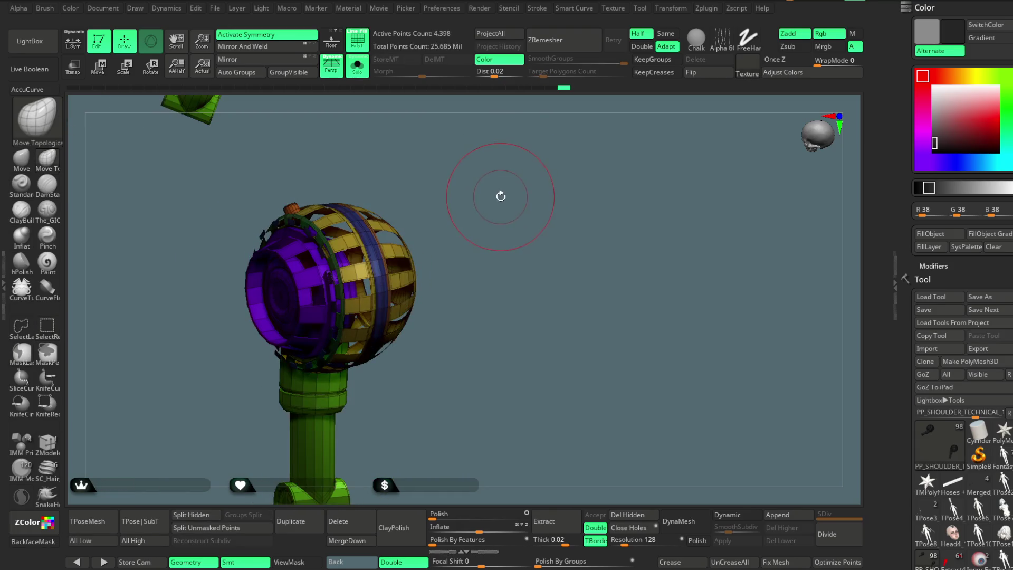
Turn off Solo to show the whole character from behind and make BODY_UP_PP active
drag(499, 190, 423, 166)
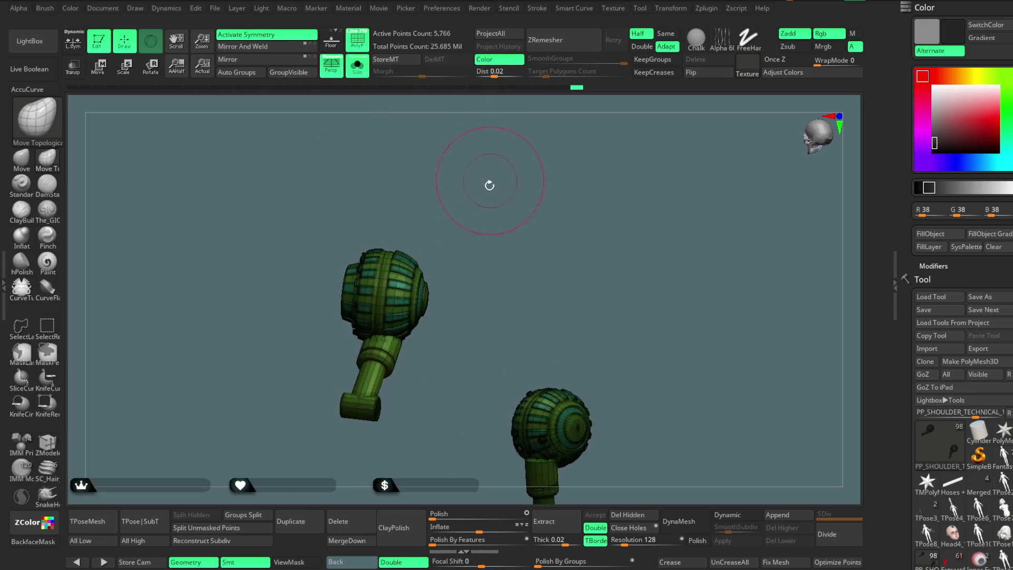
click(358, 66)
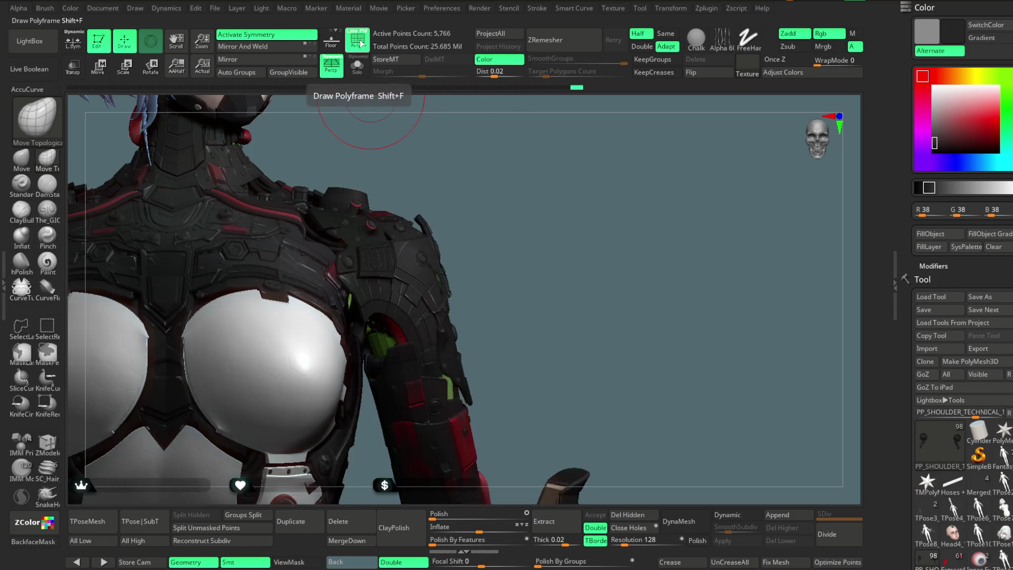
mouse_move(502, 174)
mouse_down()
mouse_move(513, 241)
mouse_move(503, 176)
mouse_move(485, 169)
mouse_move(446, 214)
mouse_up()
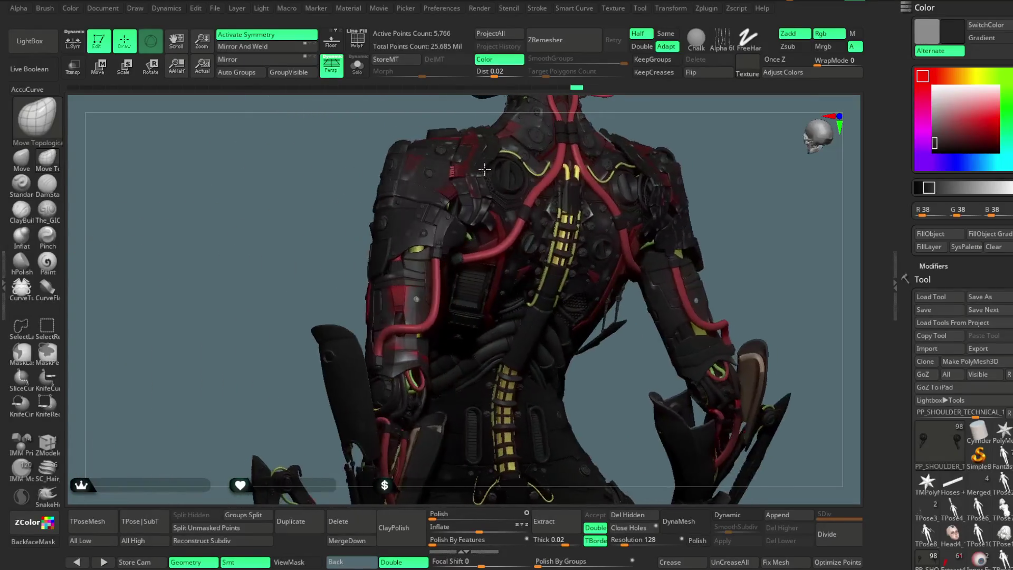
drag(649, 124, 487, 206)
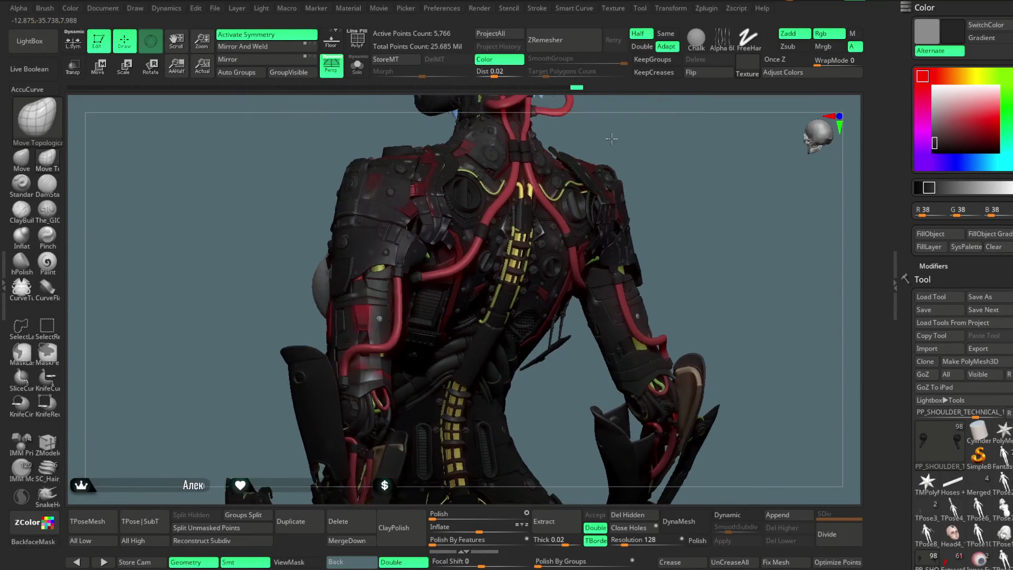
alt+click(482, 199)
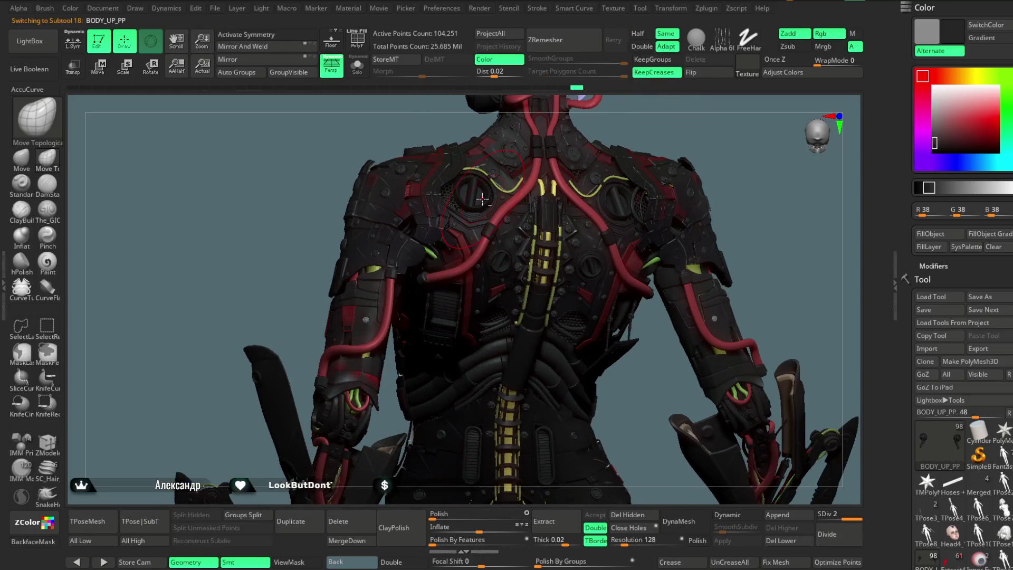
Solo the BODY_UP_PP parts with PolyFrame on, zoom around them, then hide the polyframe
click(359, 40)
click(357, 67)
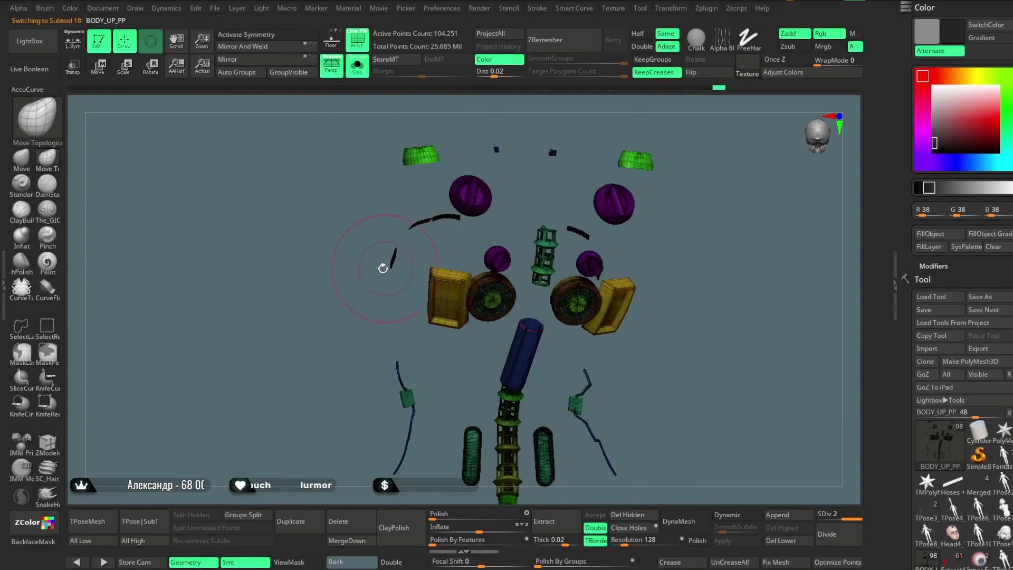
mouse_move(324, 273)
alt+mouse_down()
mouse_move(335, 262)
mouse_move(348, 319)
alt+mouse_up()
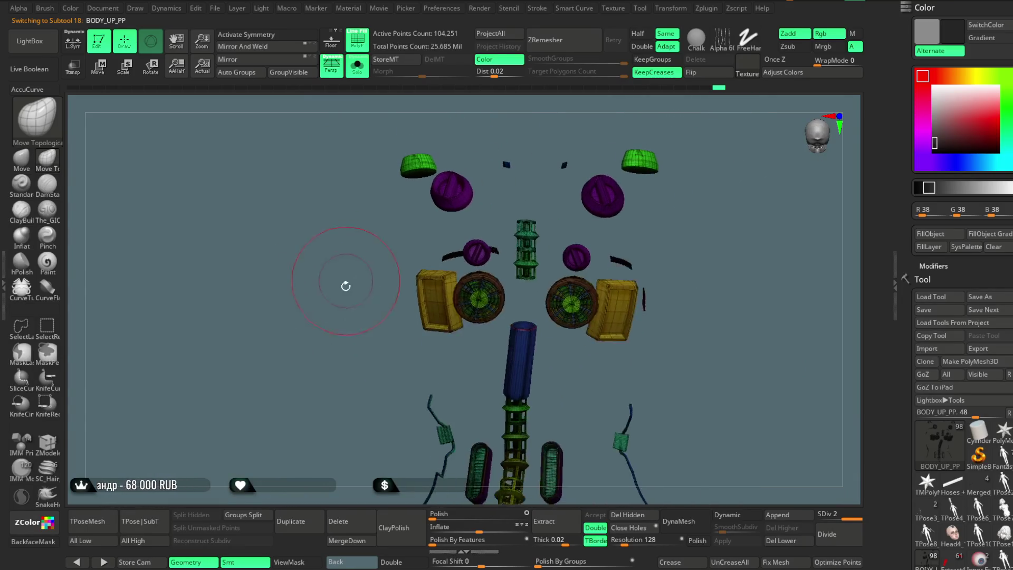
mouse_move(668, 199)
alt+mouse_down()
mouse_move(640, 167)
mouse_move(593, 190)
mouse_move(642, 218)
mouse_move(556, 230)
alt+mouse_up()
key(space)
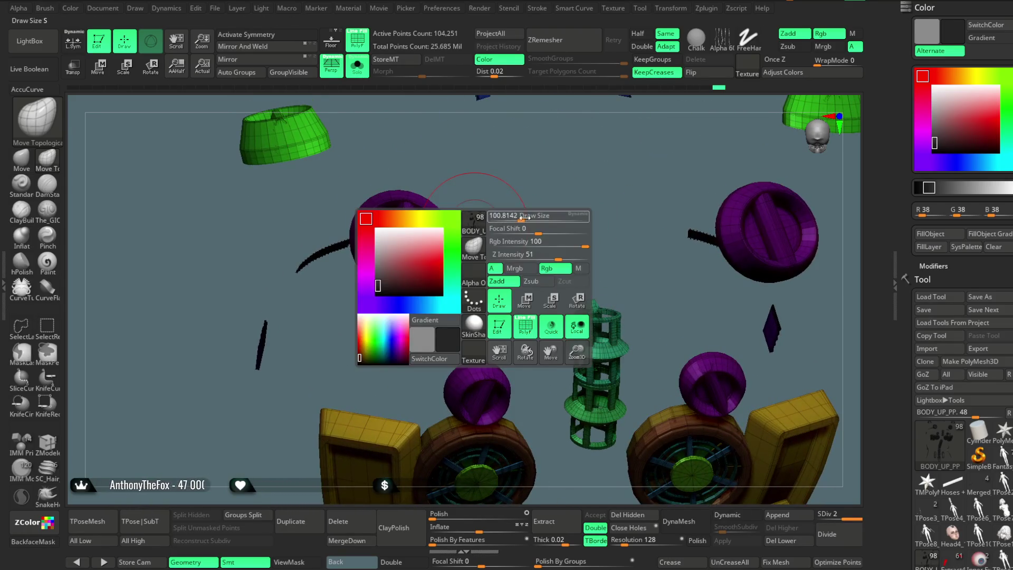
click(356, 38)
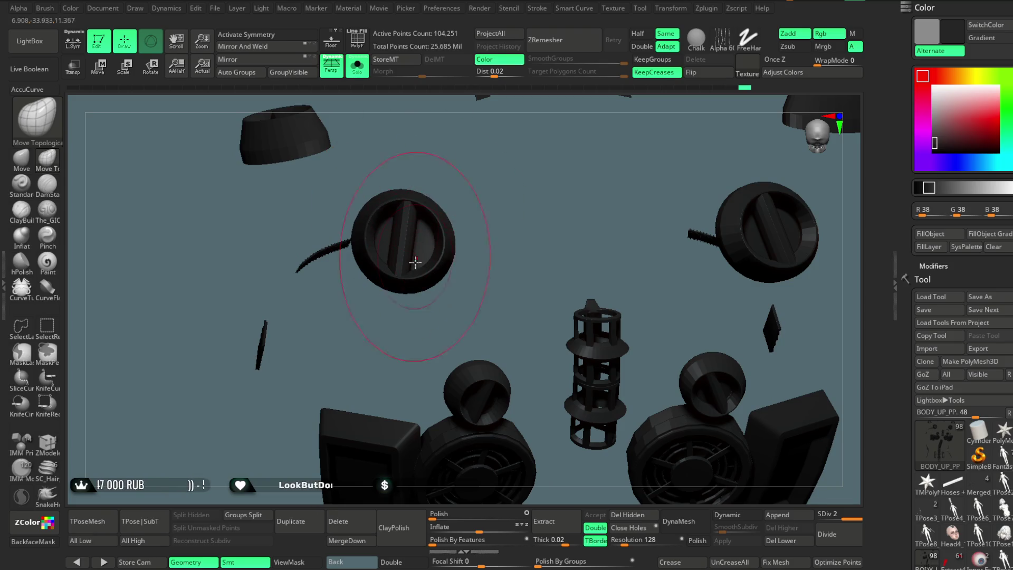
Orbit the body parts, toggle PolyFrame on and off, then leave Solo for the full character
drag(550, 181, 594, 174)
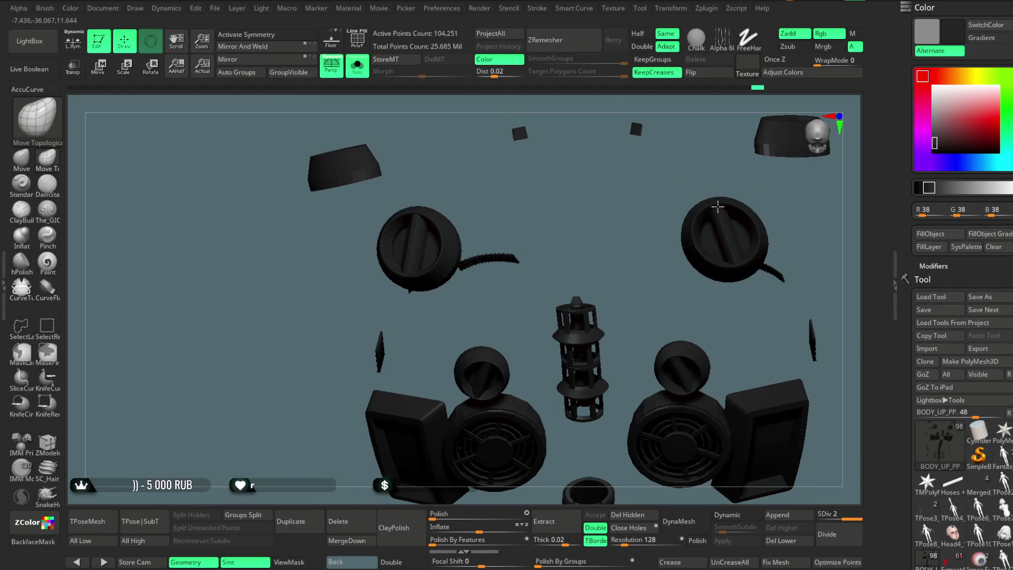
mouse_move(627, 254)
mouse_down()
mouse_move(800, 229)
mouse_move(694, 226)
mouse_move(690, 312)
mouse_move(705, 182)
mouse_move(706, 198)
mouse_move(678, 217)
mouse_move(679, 240)
mouse_move(507, 430)
mouse_move(560, 290)
mouse_move(552, 317)
mouse_move(680, 239)
mouse_move(667, 242)
mouse_move(672, 168)
mouse_move(673, 239)
mouse_move(413, 196)
mouse_up()
key(shift+f)
click(357, 48)
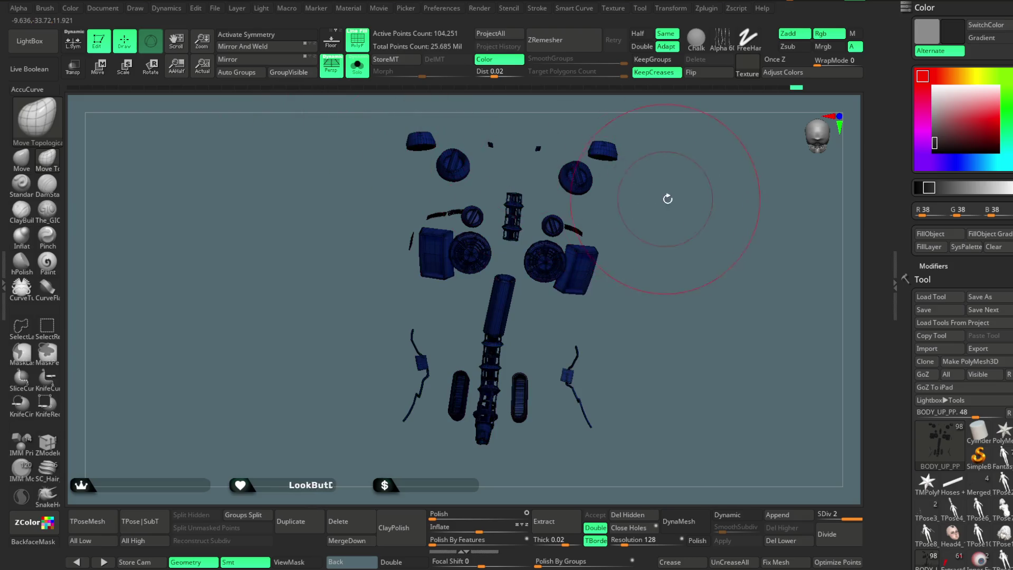
click(357, 67)
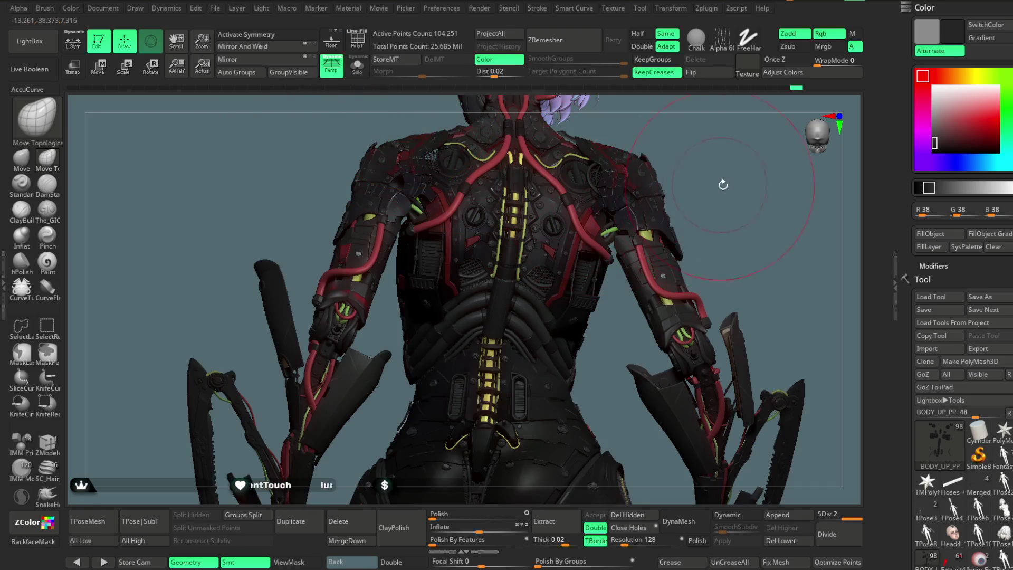
Expand the subtool folder list and view the character in plain grey
mouse_move(681, 237)
mouse_down()
mouse_move(695, 187)
mouse_move(686, 213)
mouse_up()
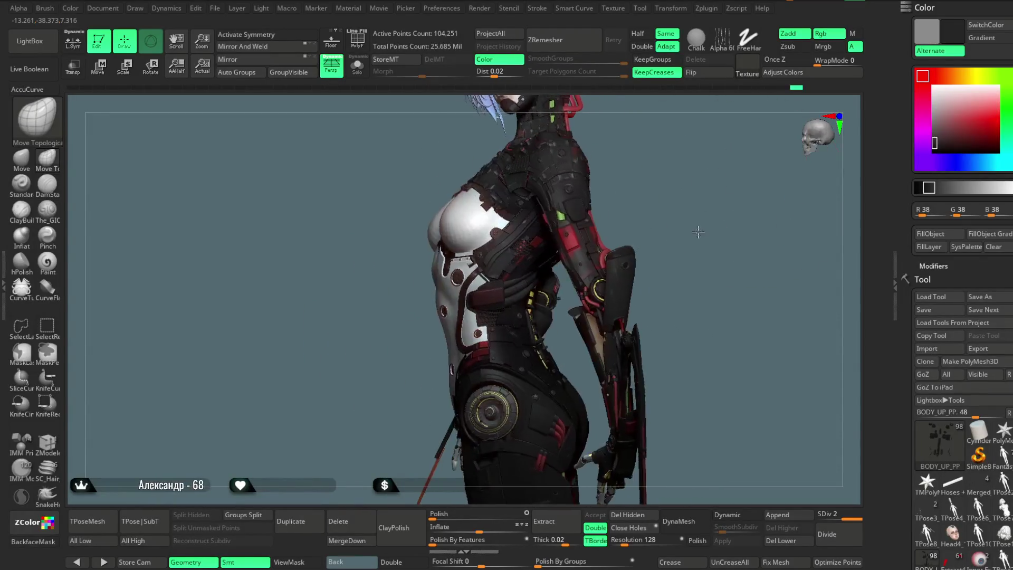
scroll(956, 317, down, 3)
scroll(957, 317, down, 3)
scroll(956, 318, down, 3)
scroll(956, 317, down, 3)
click(939, 288)
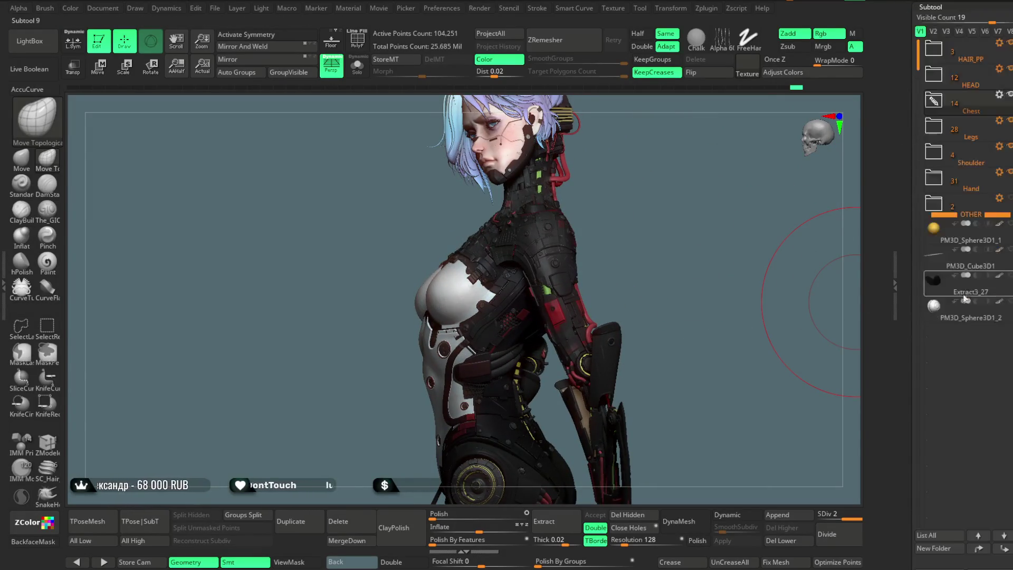
scroll(957, 261, up, 5)
scroll(940, 205, up, 3)
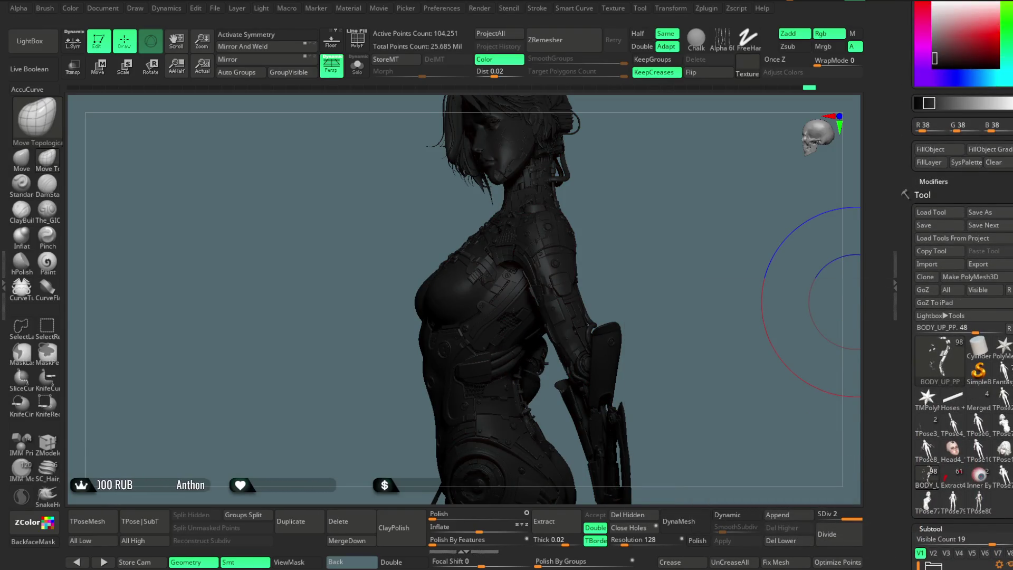
scroll(973, 104, up, 1)
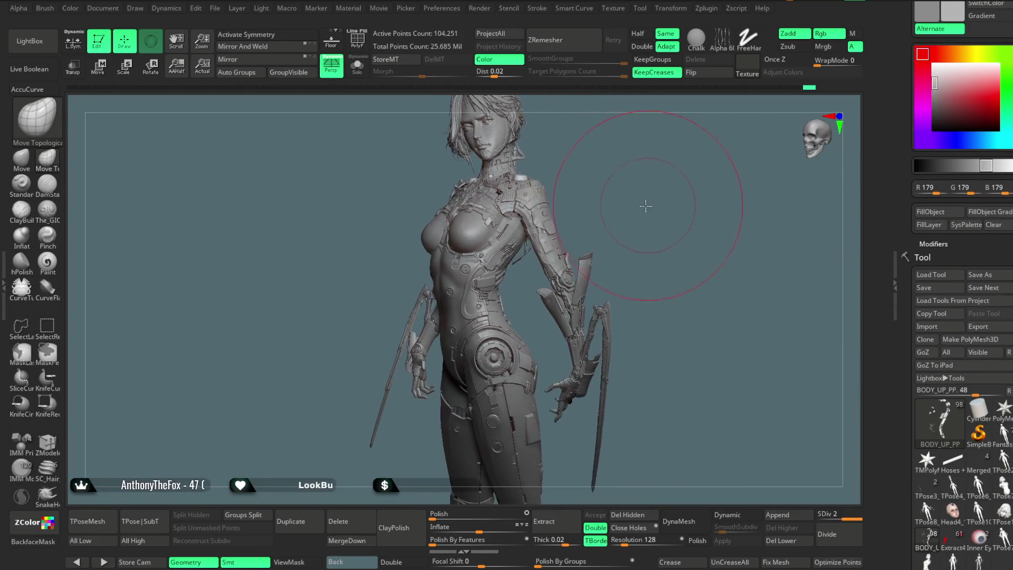
key(space)
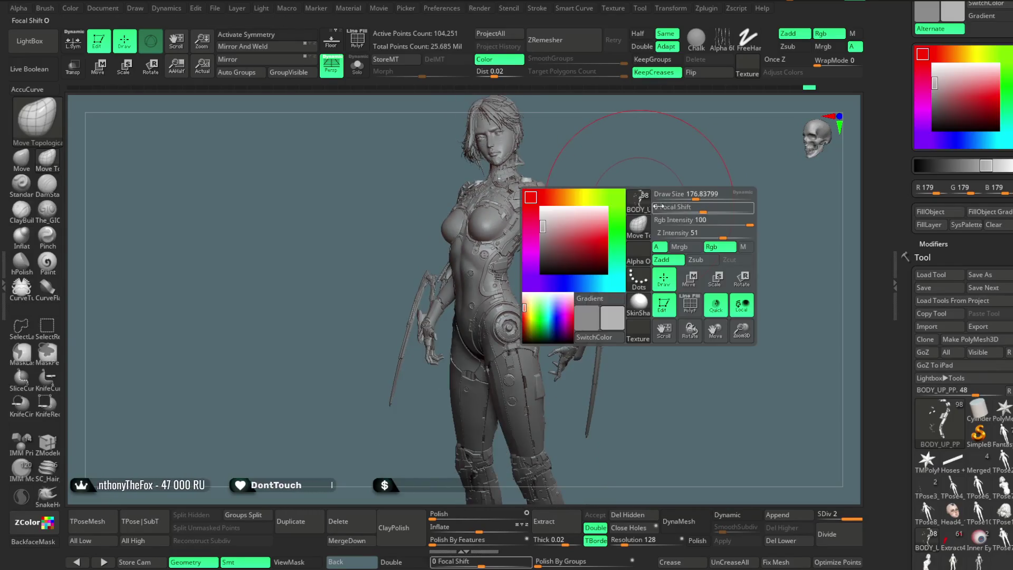
Shrink the Draw Size, Alt-select the finger joint's PM3D_Sphere3D1_4 ring subtool and Solo it
drag(691, 195, 656, 195)
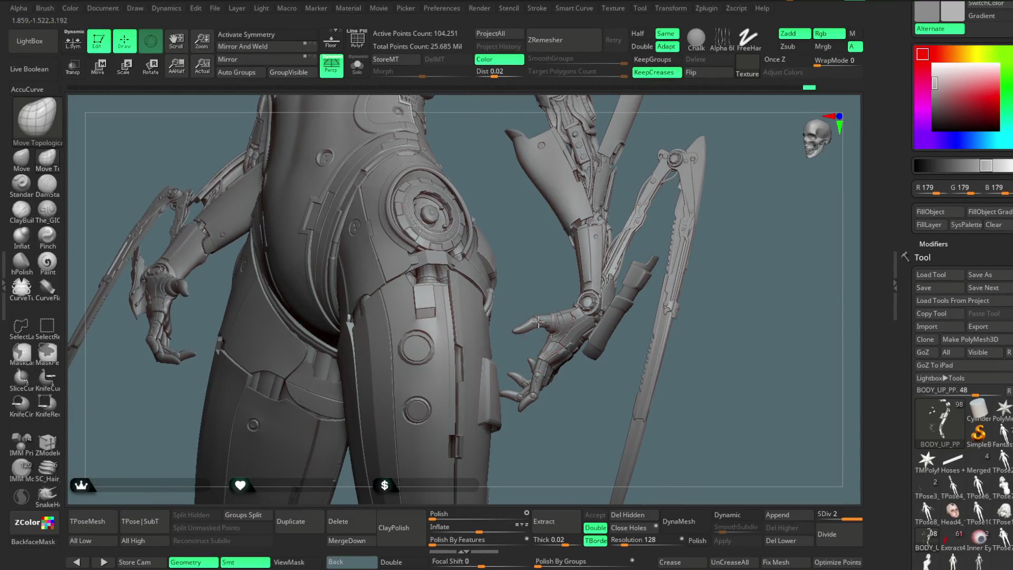
alt+click(538, 322)
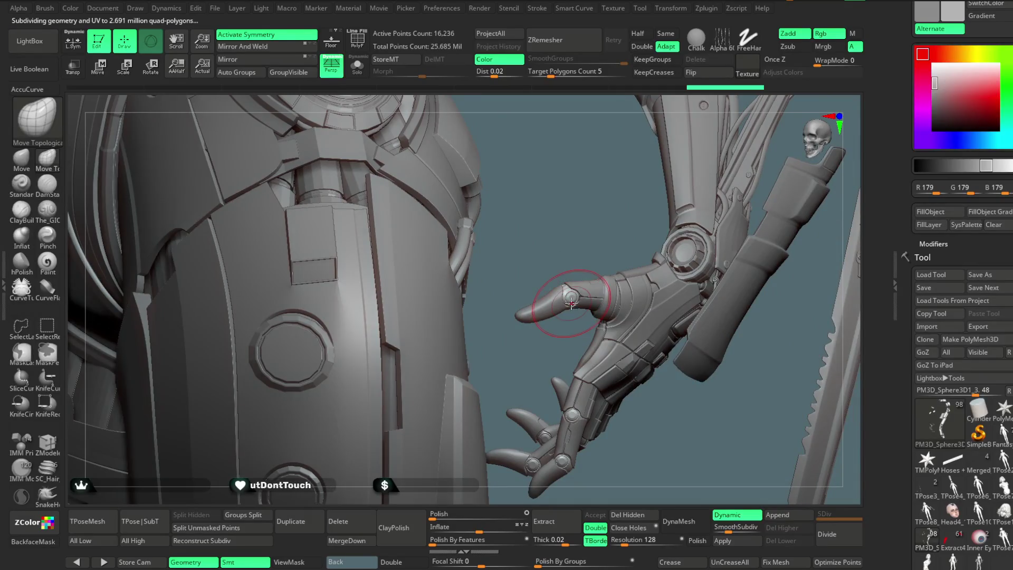
scroll(580, 226, up, 2)
scroll(580, 238, up, 2)
scroll(580, 261, up, 2)
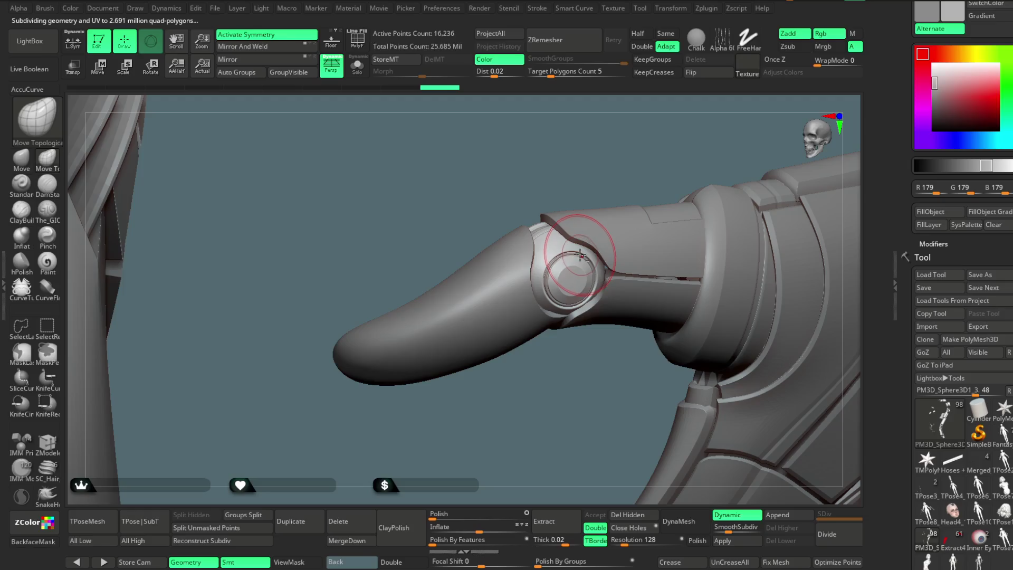
key(ctrl+f)
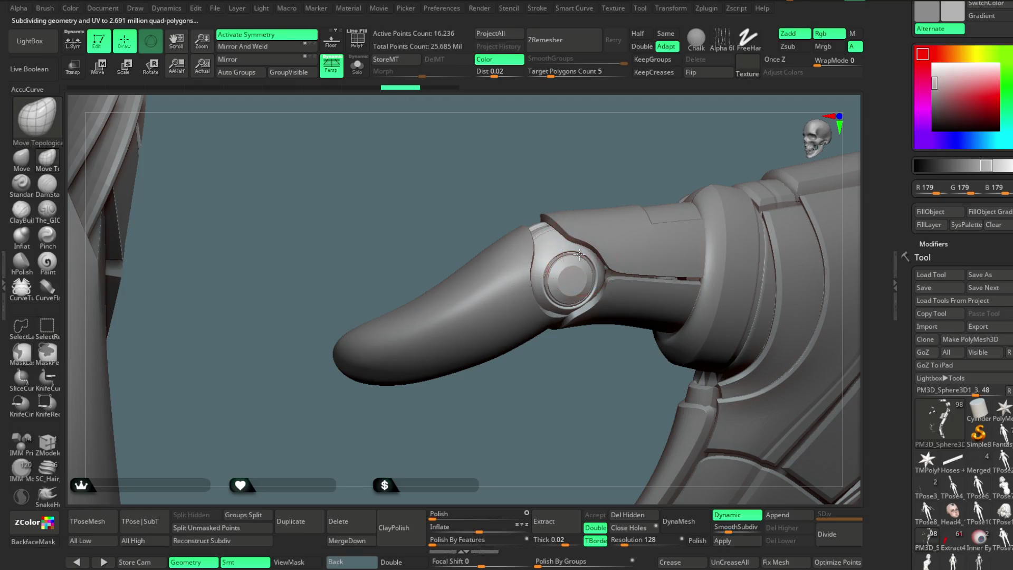
alt+click(580, 258)
click(362, 72)
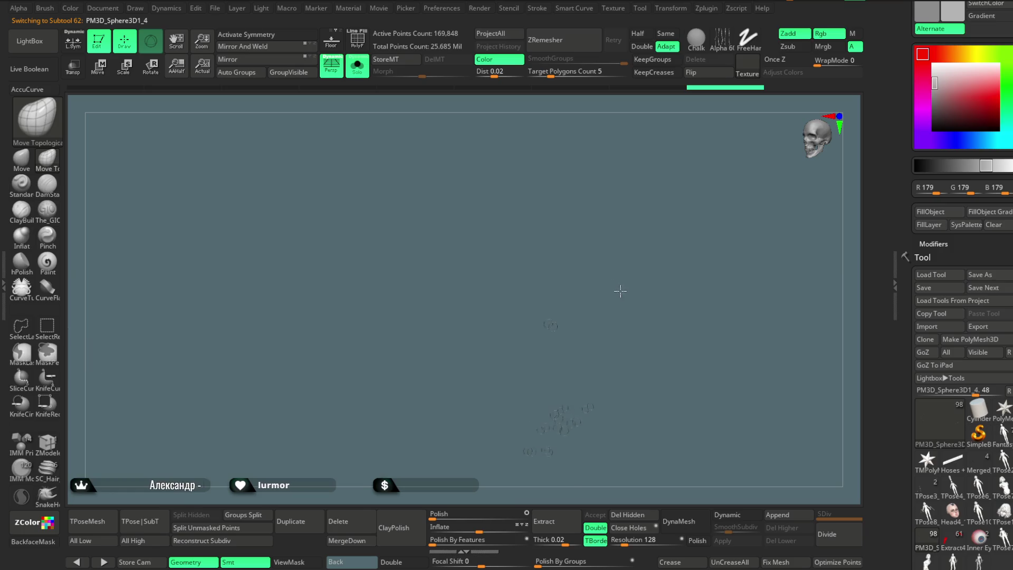
Open the Zplugin menu to reach FBX ExportImport for the two-ring subtool
click(706, 9)
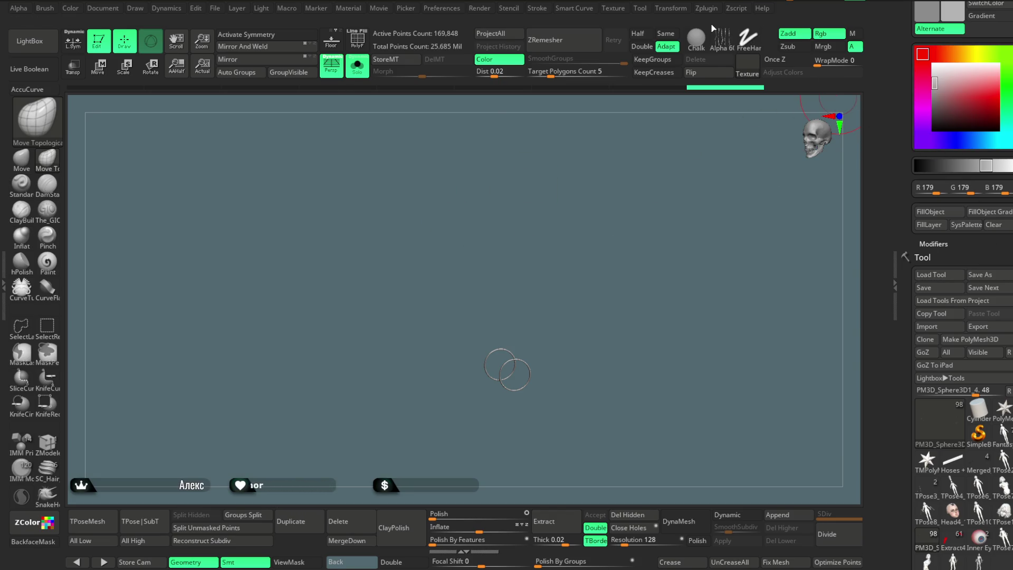
Export the ring subtools from ZBrush as an FBX file via Zplugin FBX ExportImport
click(706, 9)
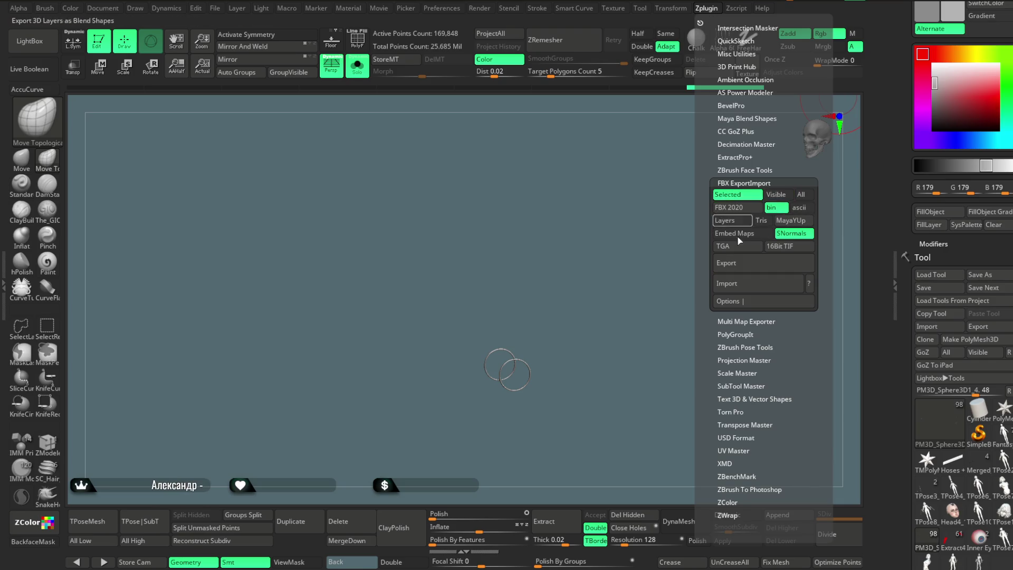
click(732, 267)
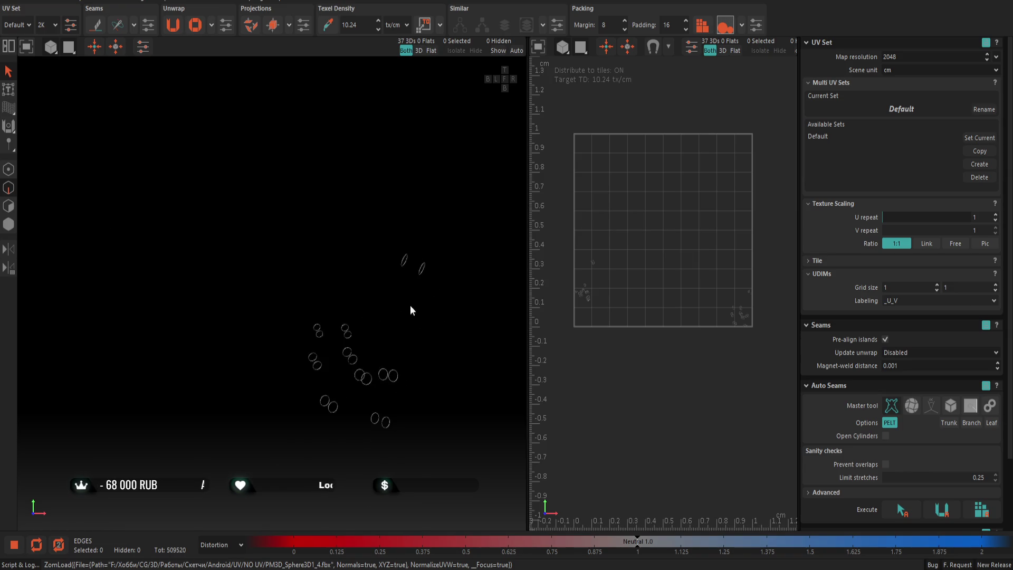
scroll(270, 253, up, 3)
scroll(261, 238, up, 3)
Isolate a single ring by picking one of its edges and hiding the others (I)
click(253, 230)
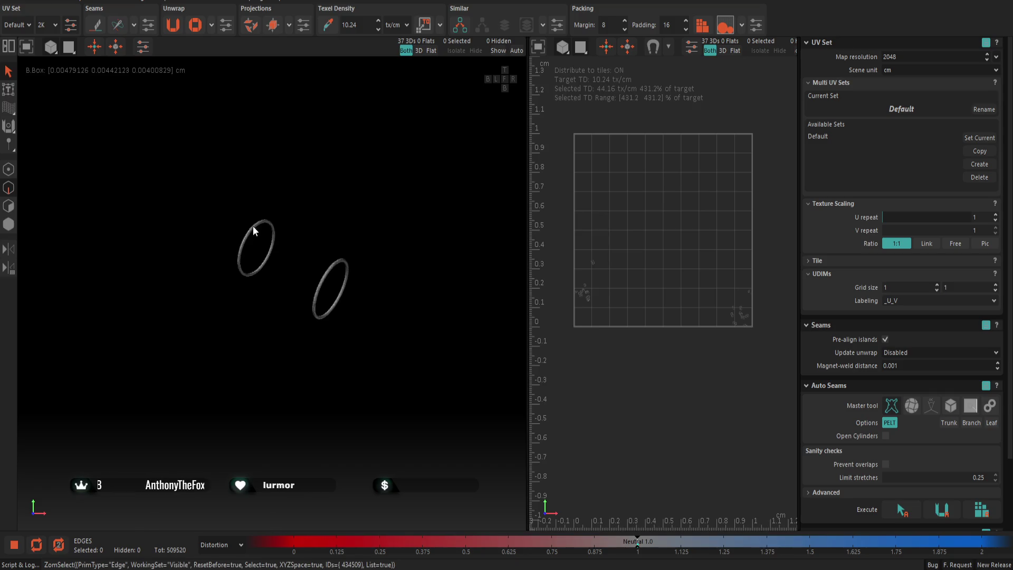
click(254, 229)
key(i)
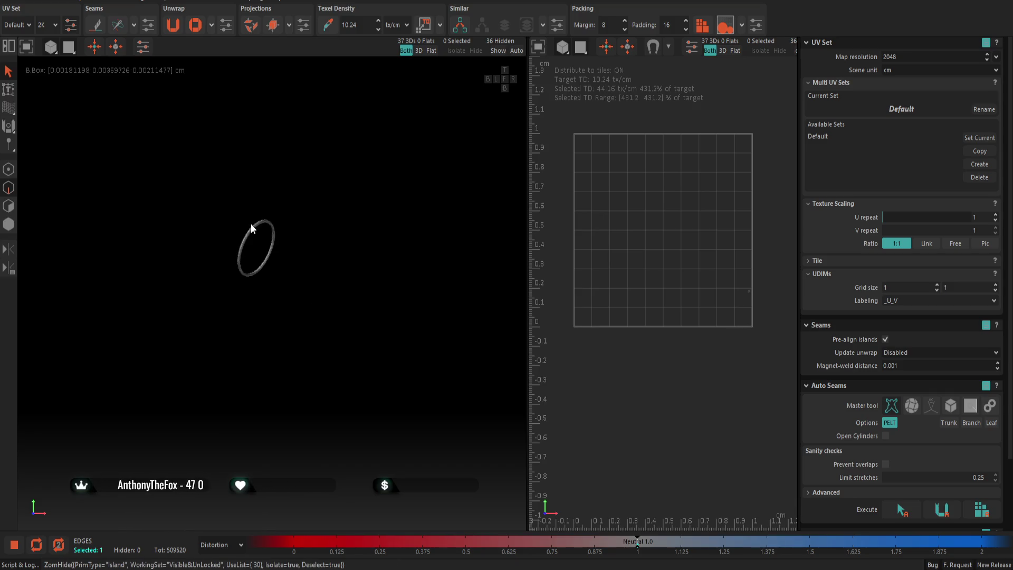
scroll(251, 229, up, 2)
scroll(251, 230, up, 5)
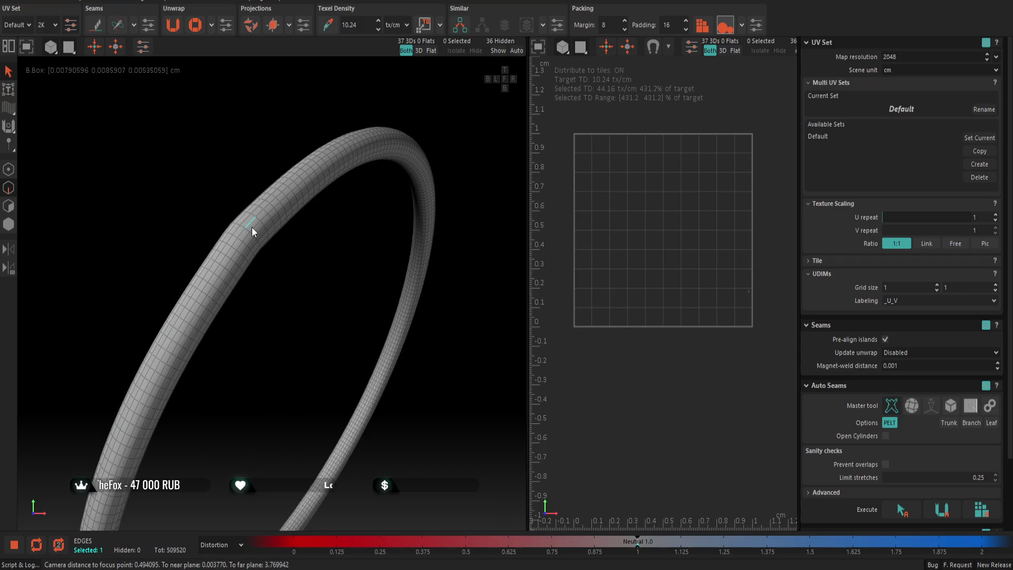
Select a loop around the tube and one along its length, unhide all rings, and copy the seams with Similar
click(296, 276)
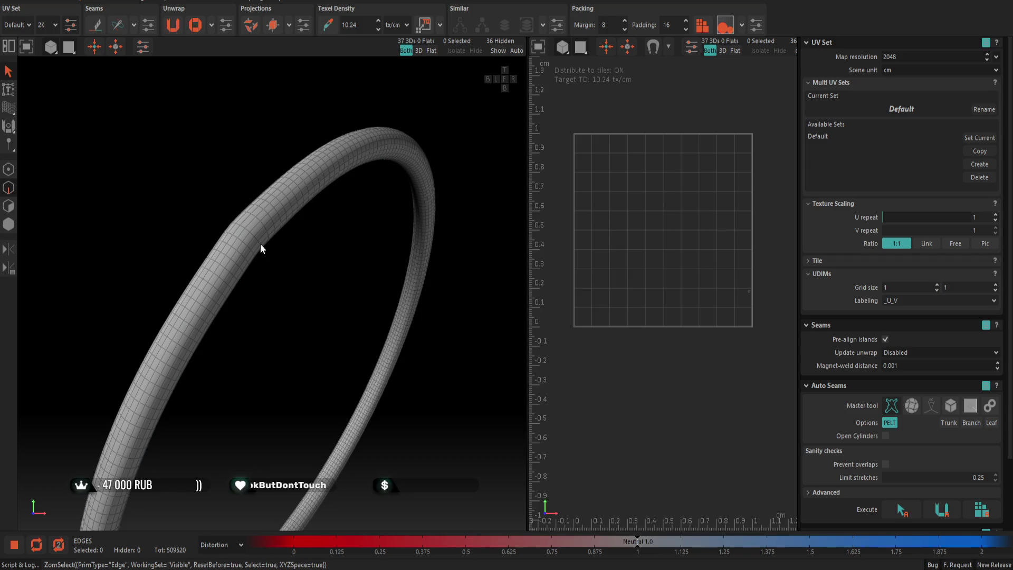
double_click(248, 232)
scroll(273, 237, up, 3)
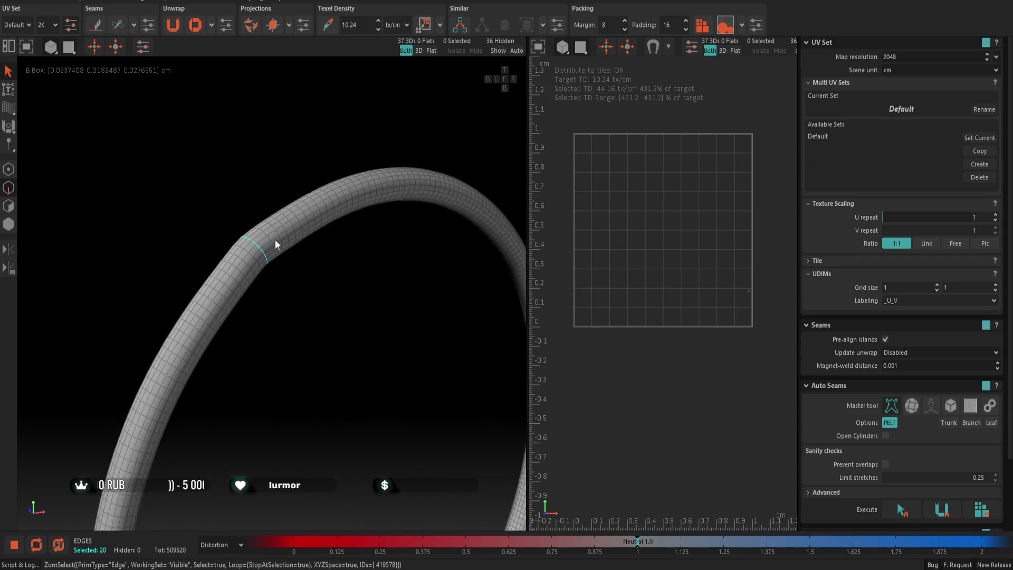
scroll(255, 242, up, 2)
shift+double_click(253, 244)
scroll(254, 245, down, 4)
scroll(257, 248, down, 3)
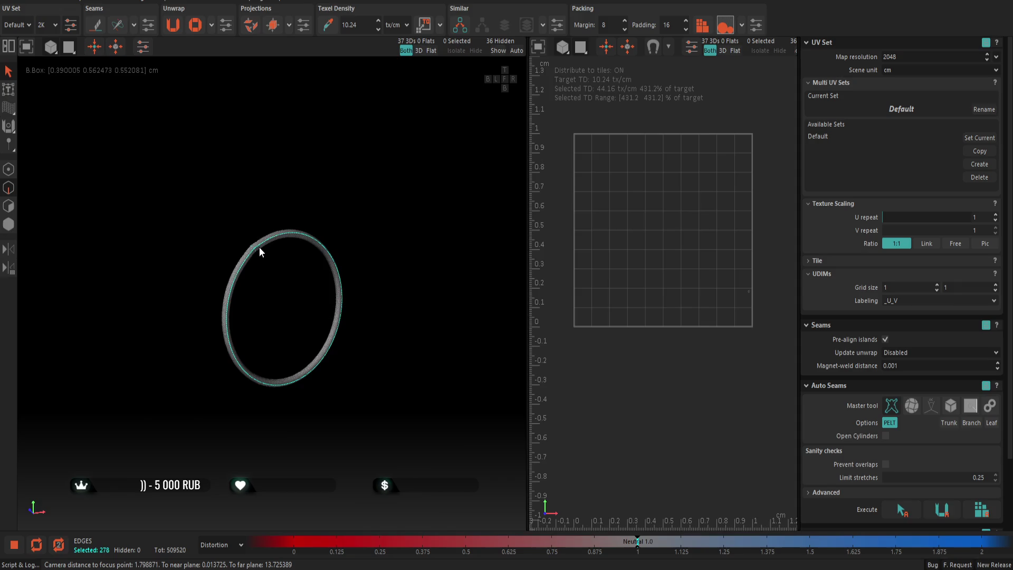
key(i)
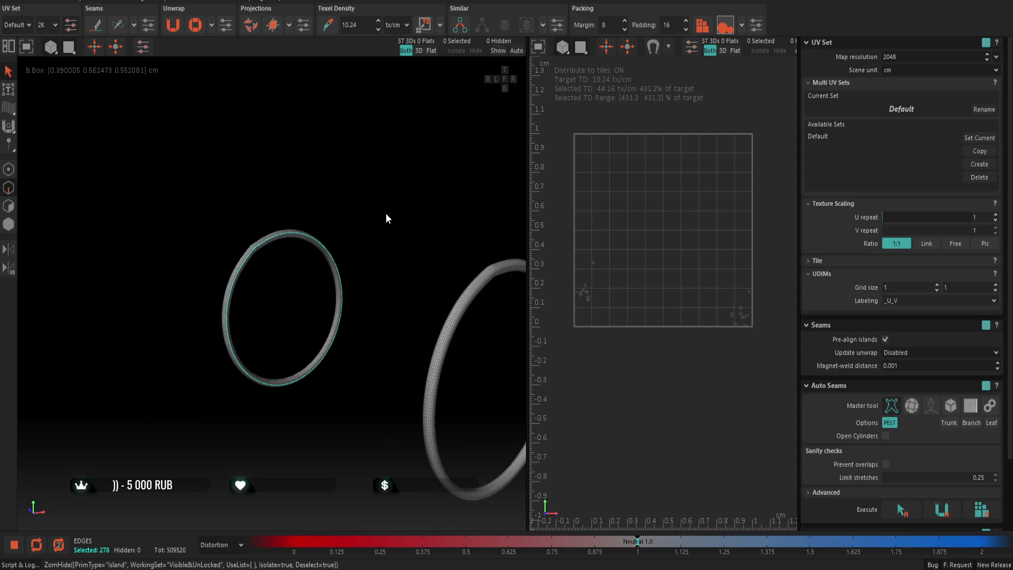
click(459, 25)
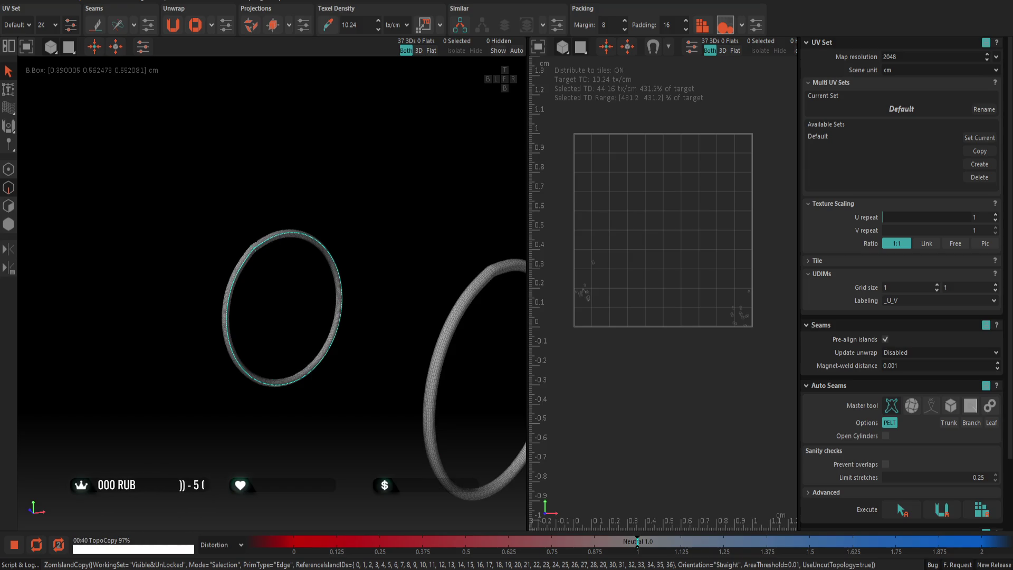
scroll(371, 324, down, 3)
scroll(396, 318, down, 2)
scroll(373, 352, down, 2)
scroll(391, 379, down, 2)
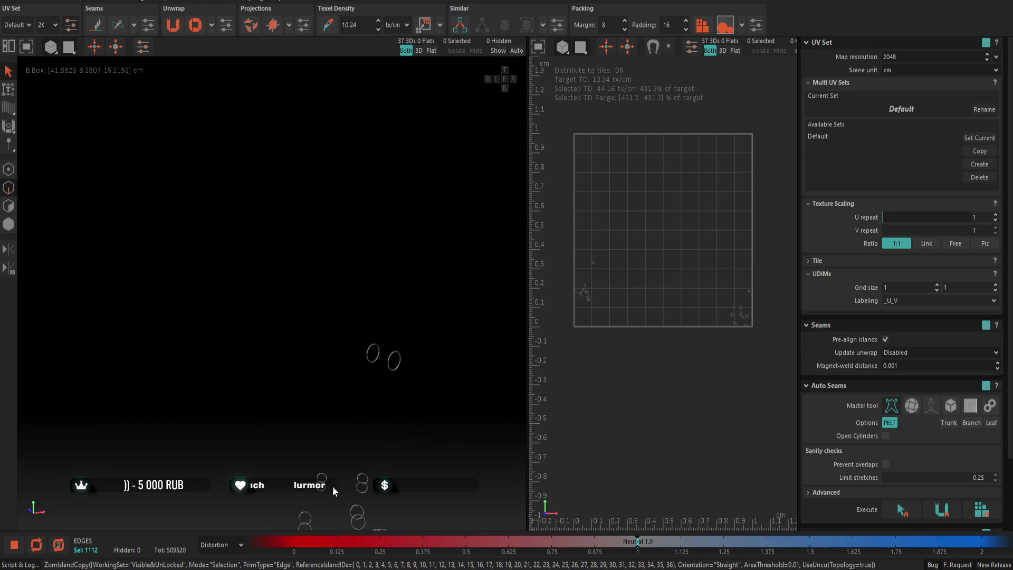
scroll(352, 481, down, 2)
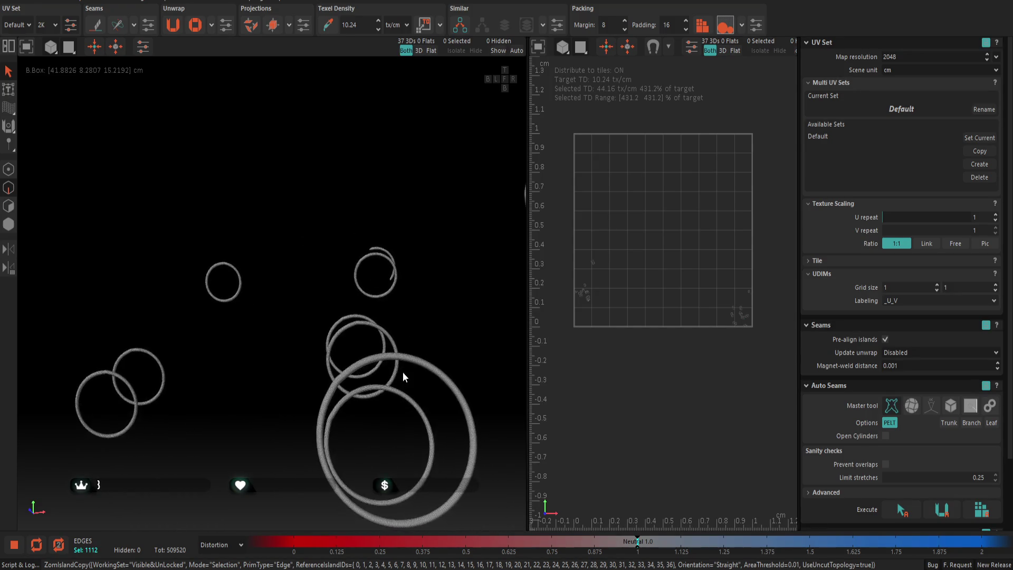
Add cross and lengthwise edge loops on several differently sized rings to the seam selection
click(383, 354)
double_click(386, 349)
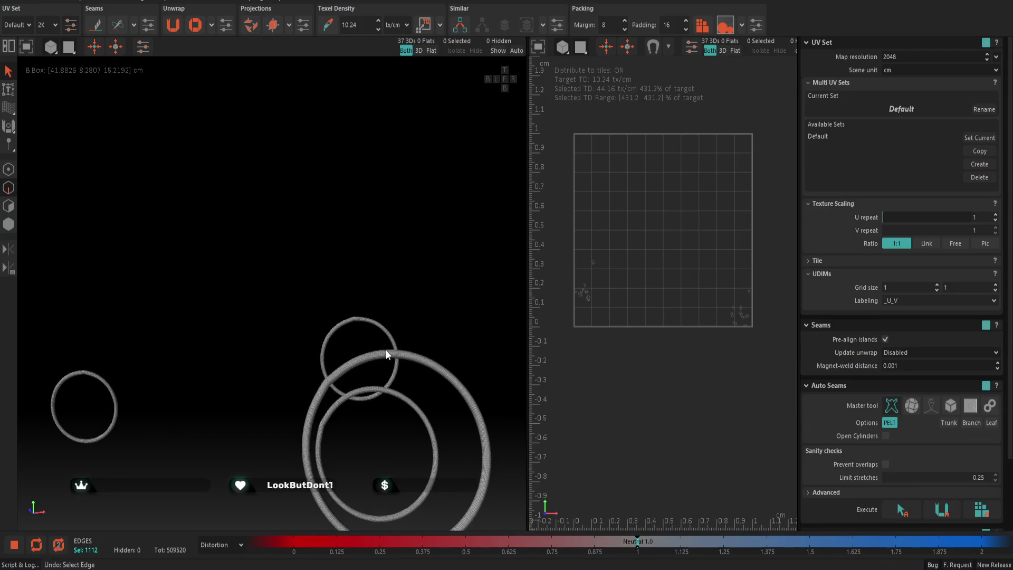
key(f)
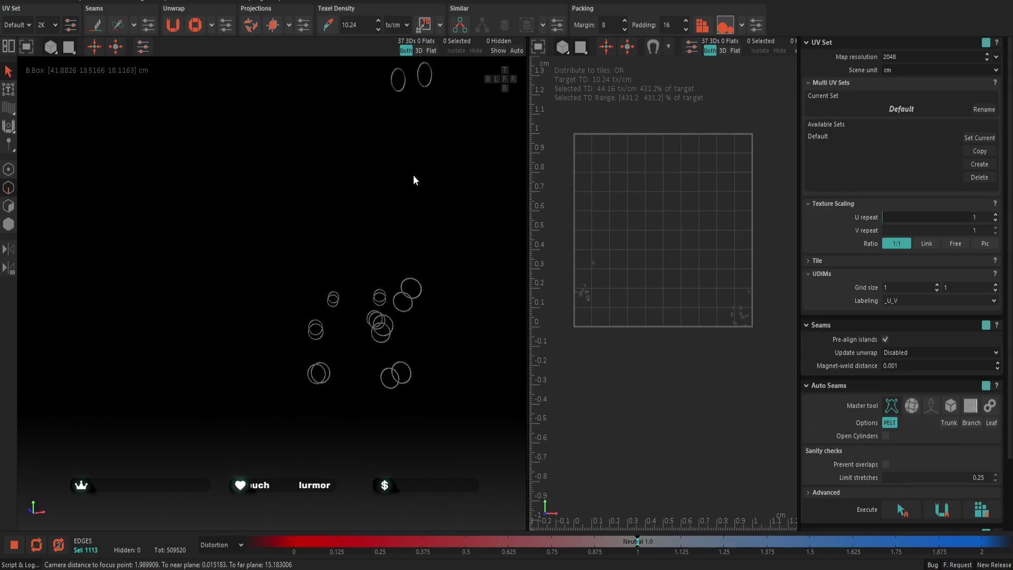
scroll(361, 339, down, 5)
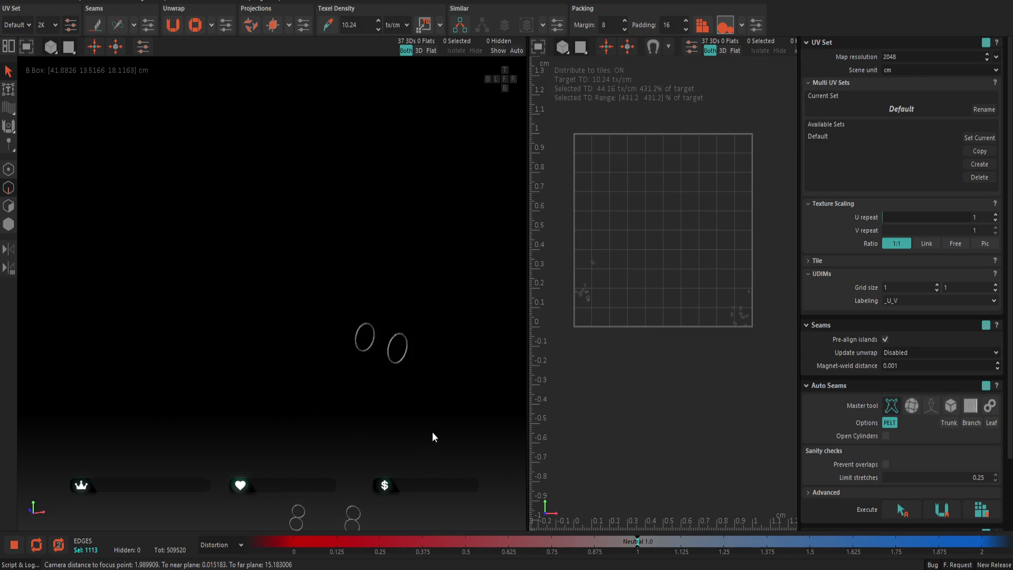
scroll(320, 292, up, 3)
scroll(362, 315, up, 3)
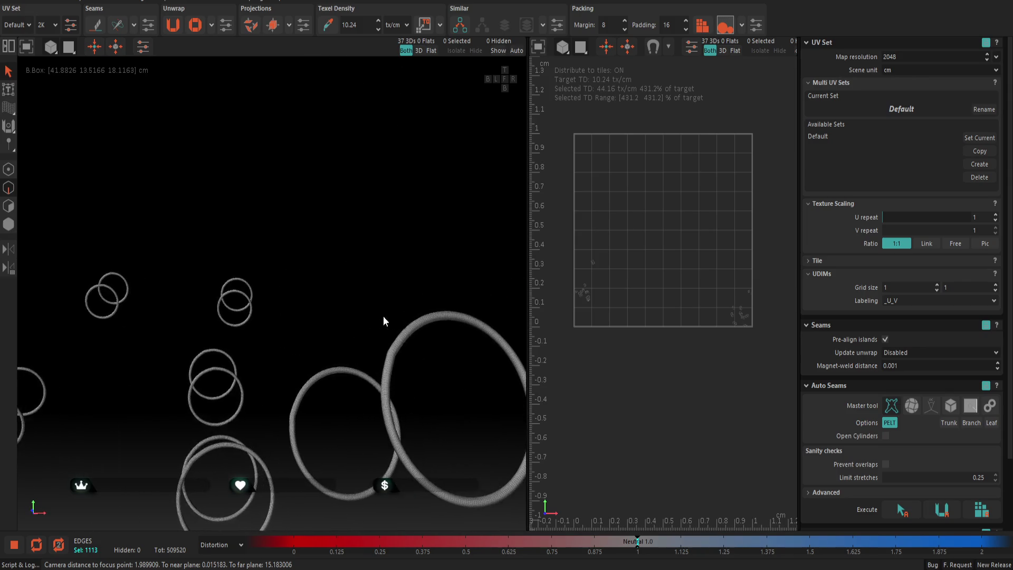
scroll(383, 316, up, 3)
double_click(340, 397)
key(f)
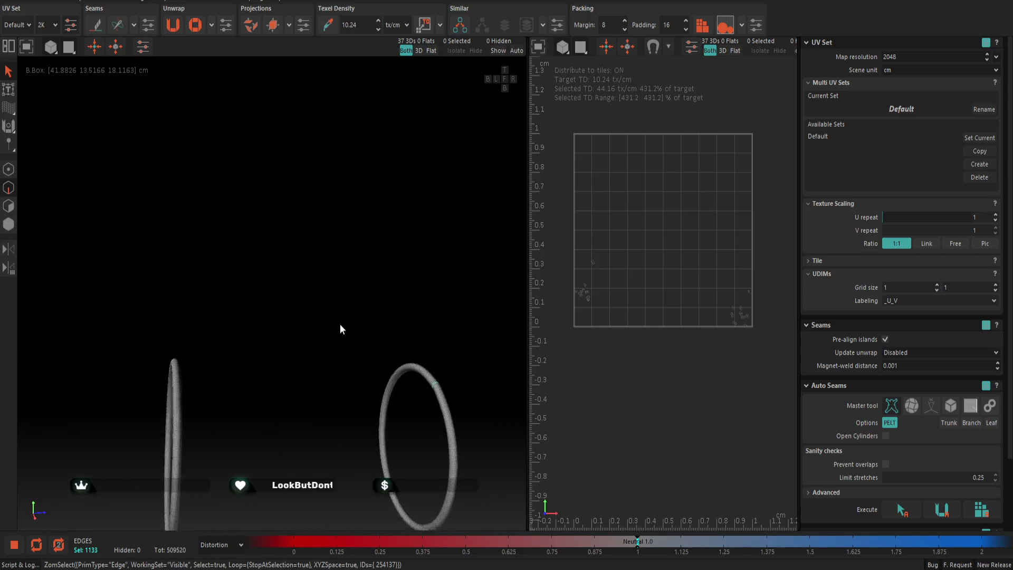
scroll(406, 340, up, 3)
scroll(412, 355, up, 2)
shift+click(405, 349)
double_click(409, 351)
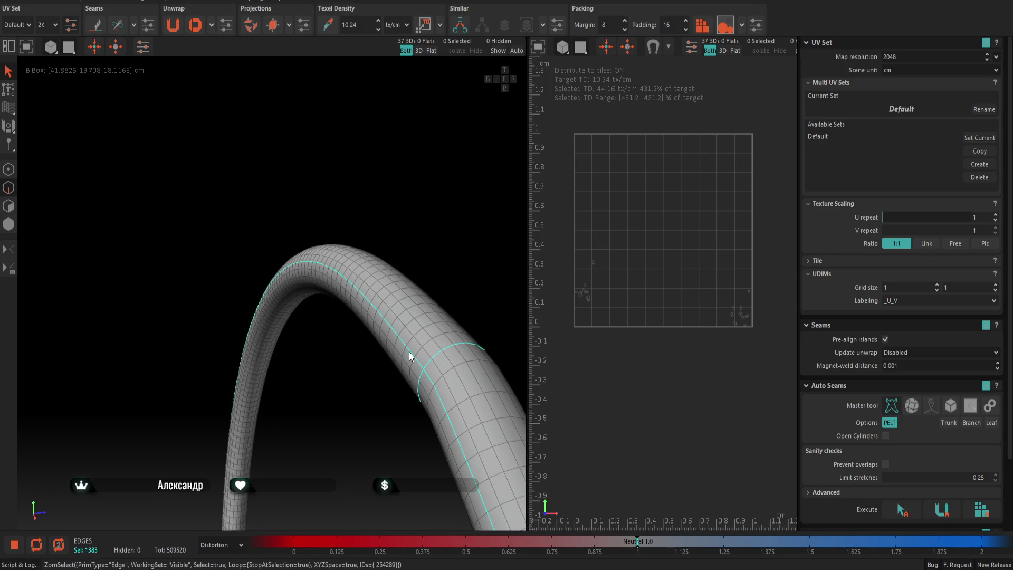
scroll(409, 352, down, 3)
scroll(425, 342, down, 3)
scroll(369, 339, down, 2)
scroll(265, 340, up, 3)
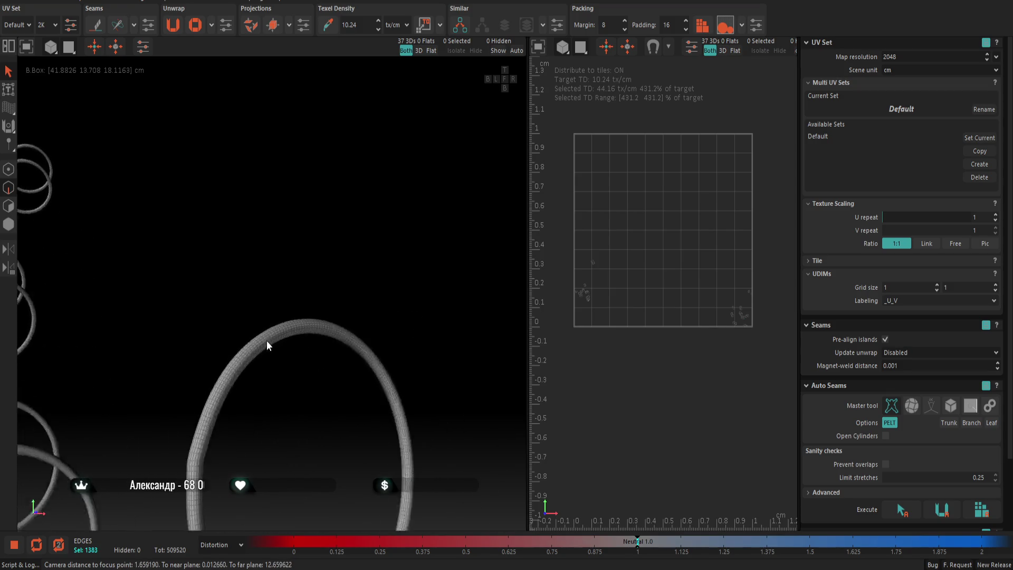
scroll(271, 344, up, 4)
double_click(270, 344)
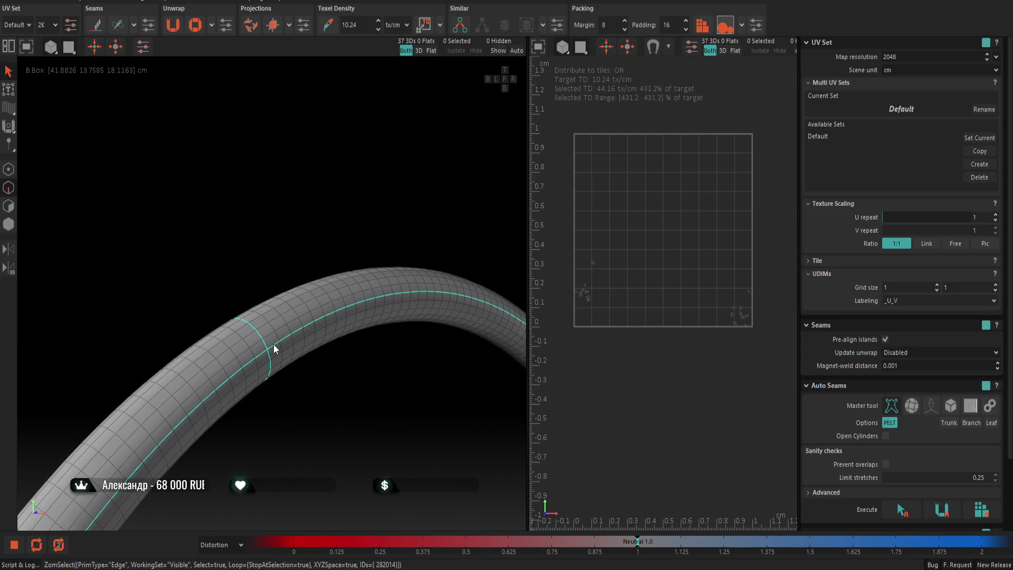
scroll(277, 342, down, 3)
scroll(283, 341, down, 2)
scroll(928, 439, down, 3)
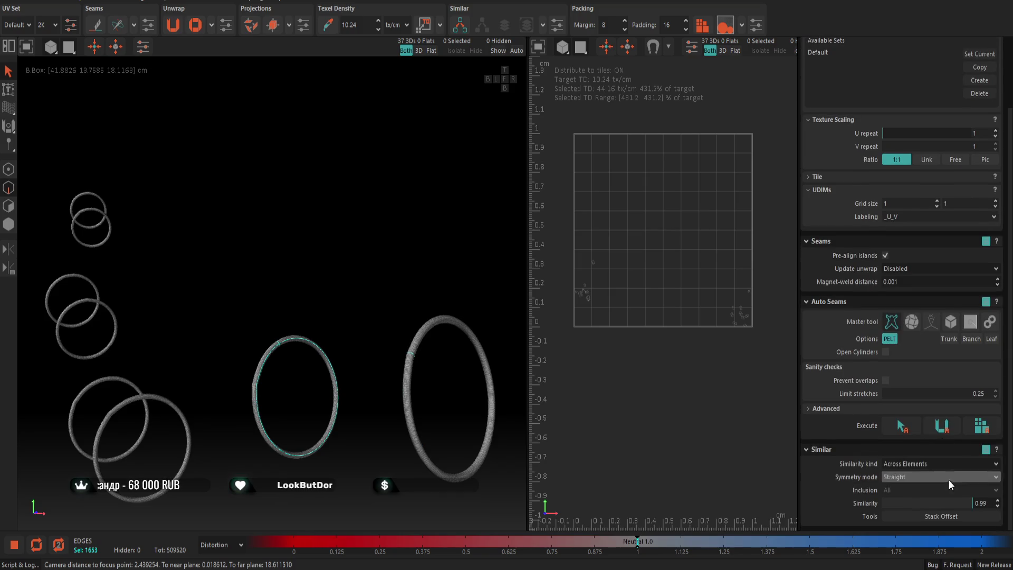
Lower the Similar panel's Similarity slider to about 0.28
drag(969, 500, 907, 501)
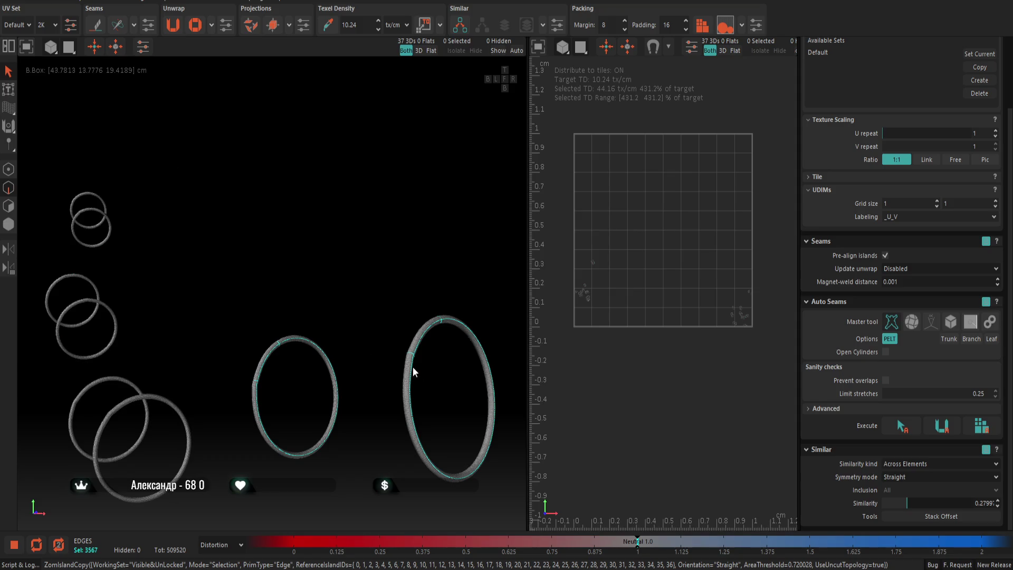
scroll(404, 368, up, 5)
scroll(433, 360, down, 3)
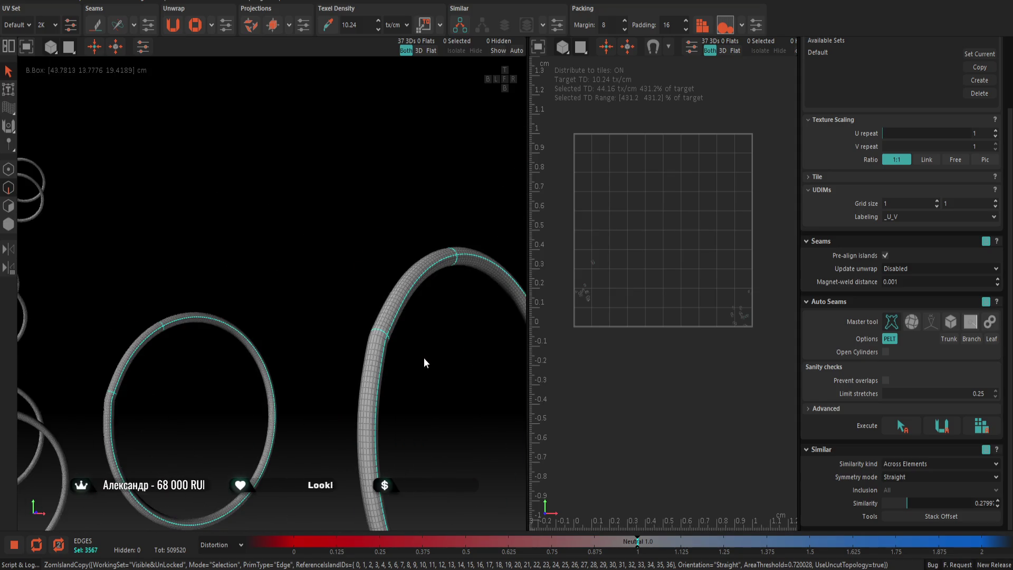
scroll(346, 380, down, 5)
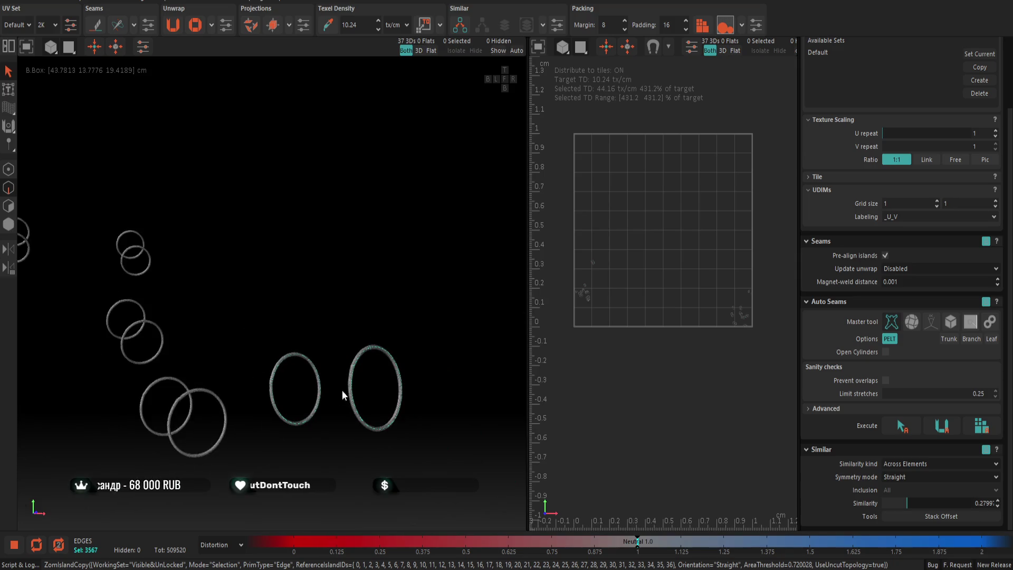
Inspect the seams from a few angles and hide the UV editor so the 3D view fills the workspace
middle_drag(231, 433, 230, 357)
scroll(329, 256, up, 2)
scroll(334, 251, up, 3)
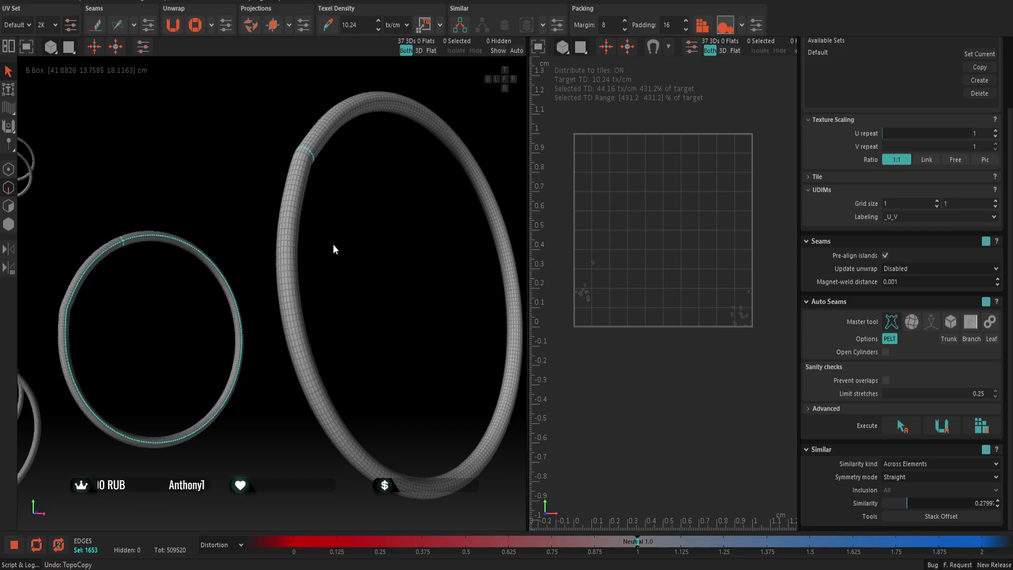
alt+drag(335, 250, 306, 270)
scroll(299, 272, down, 5)
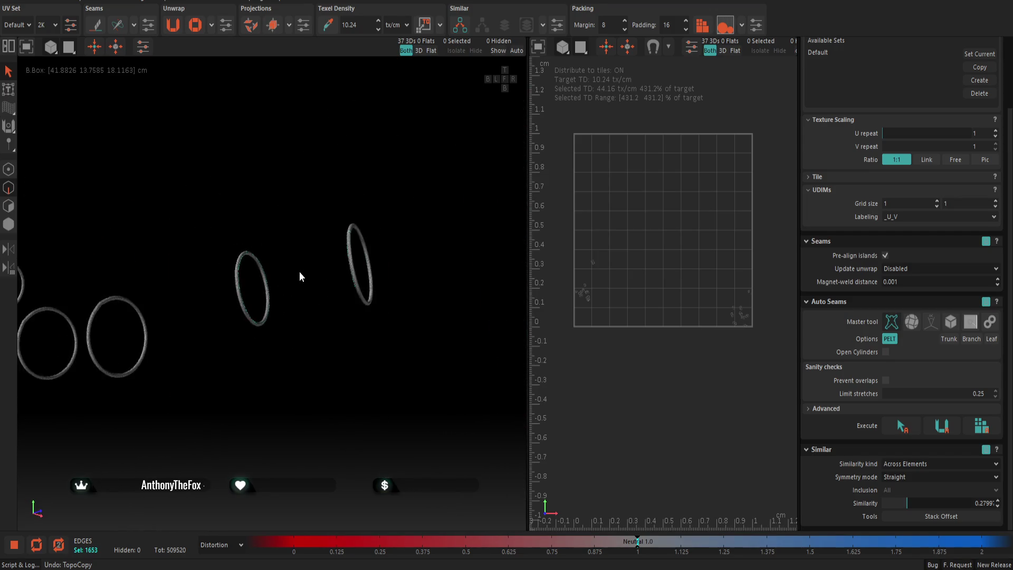
mouse_move(402, 232)
alt+mouse_down()
mouse_move(379, 351)
mouse_move(312, 306)
mouse_move(357, 382)
mouse_move(381, 190)
mouse_move(377, 287)
mouse_move(404, 306)
mouse_move(128, 131)
alt+mouse_up()
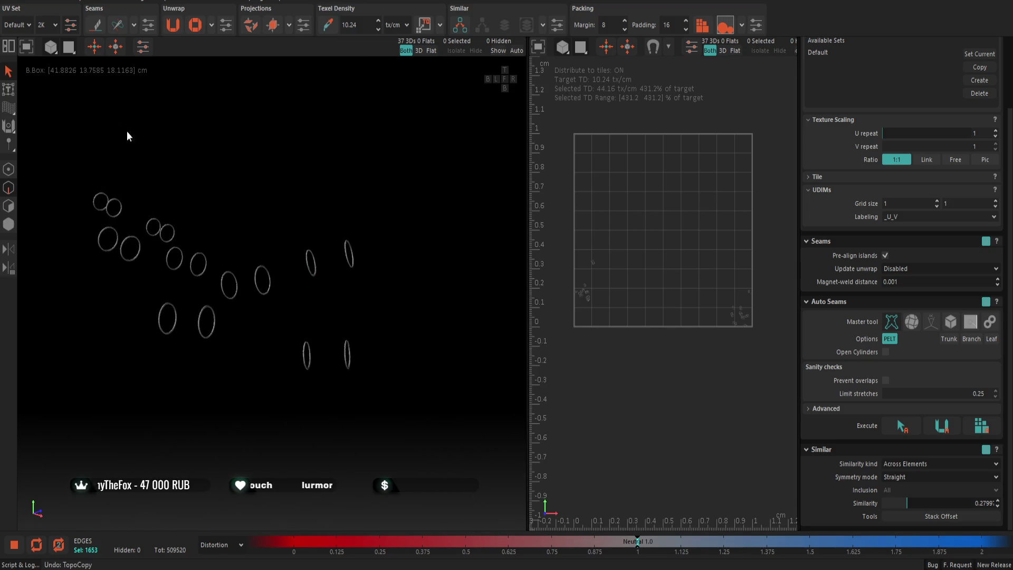
click(27, 47)
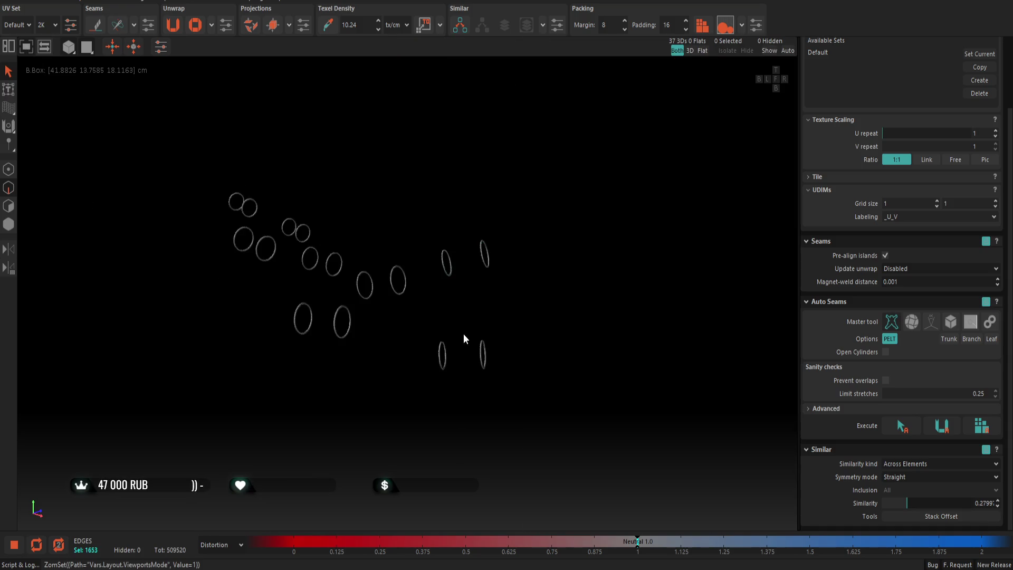
scroll(474, 324, up, 3)
scroll(470, 311, down, 1)
scroll(470, 307, down, 3)
scroll(463, 293, down, 2)
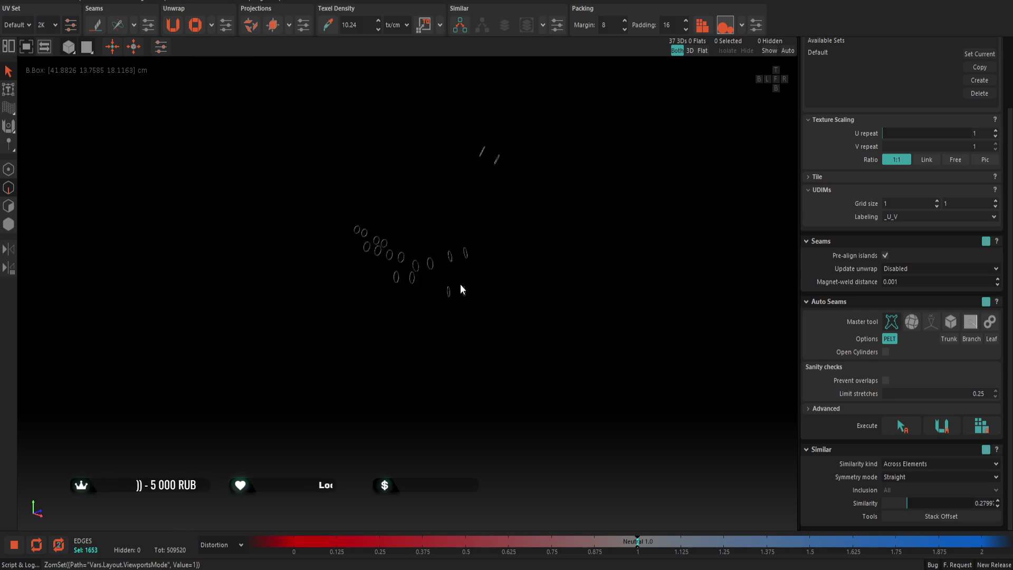
scroll(475, 267, up, 2)
scroll(438, 294, up, 2)
scroll(436, 317, up, 2)
scroll(483, 265, down, 2)
scroll(512, 267, up, 3)
scroll(507, 269, down, 1)
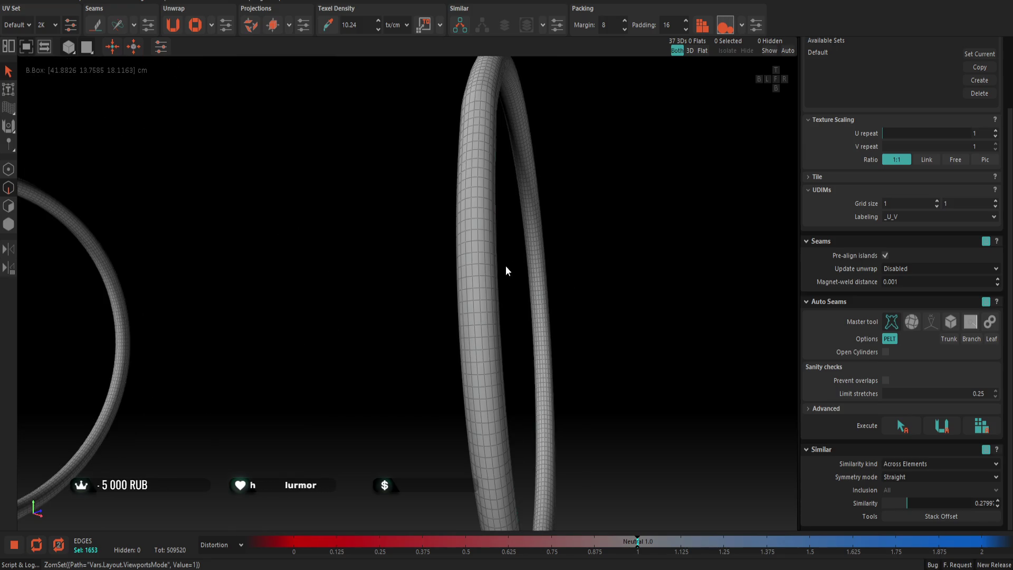
Select a crosswise and a lengthwise edge loop on three of the rings
double_click(475, 232)
mouse_move(476, 231)
alt+mouse_down()
mouse_move(402, 249)
mouse_move(508, 232)
mouse_move(742, 134)
mouse_move(603, 197)
mouse_move(660, 198)
mouse_move(577, 190)
mouse_move(641, 229)
mouse_move(554, 176)
mouse_move(457, 171)
mouse_move(466, 215)
mouse_move(285, 224)
mouse_move(328, 224)
alt+mouse_up()
double_click(555, 171)
scroll(518, 185, down, 3)
double_click(328, 214)
scroll(326, 220, up, 3)
double_click(351, 214)
scroll(355, 213, down, 5)
mouse_move(427, 319)
alt+mouse_down()
mouse_move(432, 301)
mouse_move(401, 272)
mouse_move(439, 276)
mouse_move(432, 251)
mouse_move(481, 335)
mouse_move(457, 344)
mouse_move(420, 285)
mouse_move(419, 311)
mouse_move(498, 315)
mouse_move(411, 257)
mouse_move(423, 242)
mouse_move(464, 239)
mouse_move(425, 266)
mouse_move(472, 298)
alt+mouse_up()
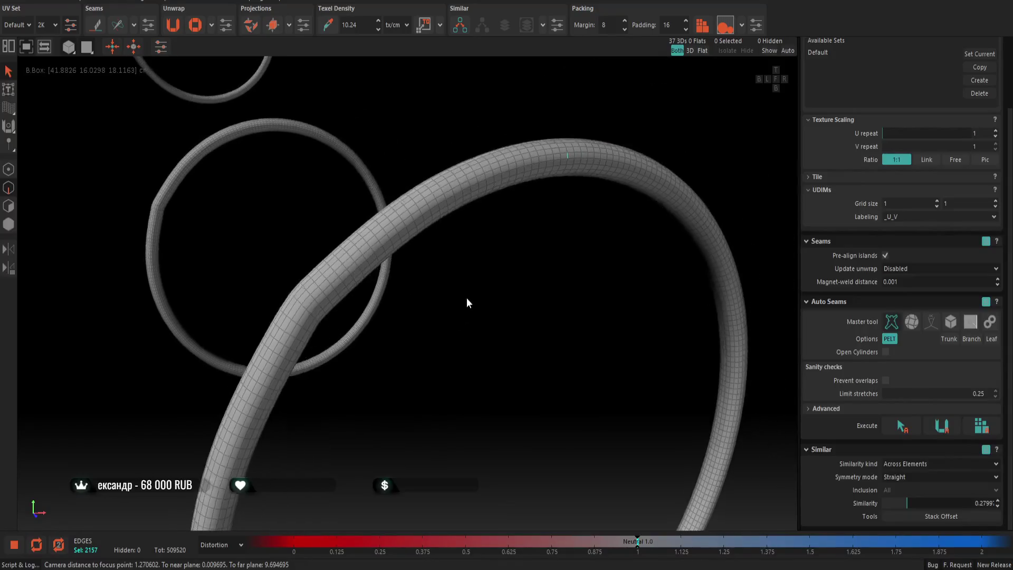
scroll(482, 254, up, 3)
scroll(475, 213, up, 3)
shift+double_click(458, 218)
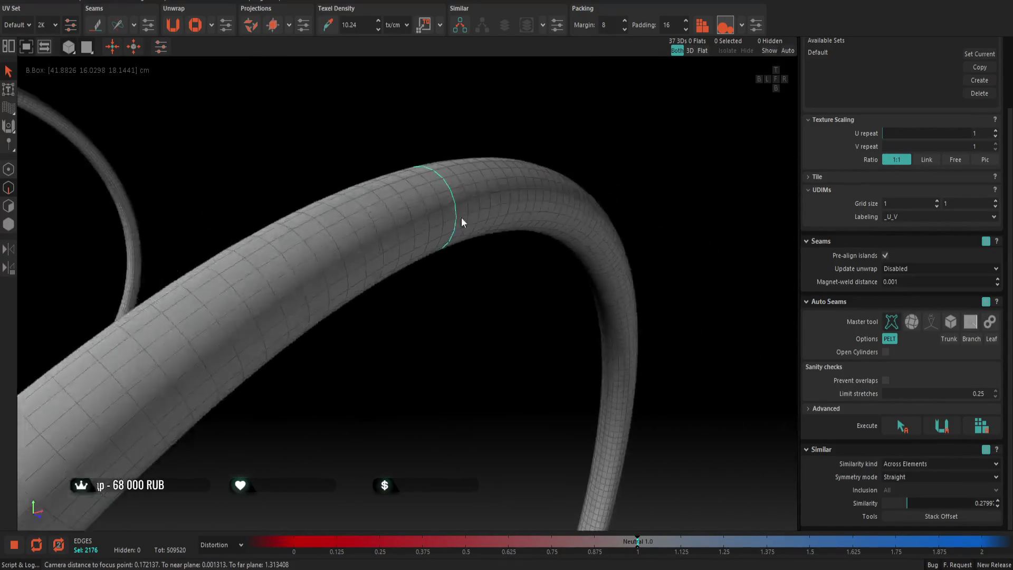
scroll(458, 216, down, 3)
shift+double_click(345, 219)
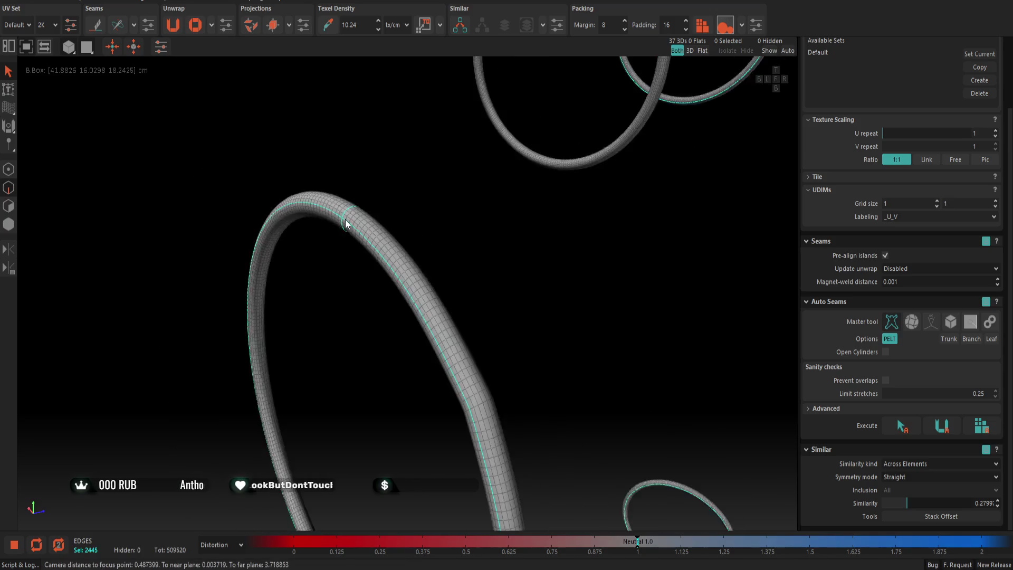
scroll(345, 220, down, 3)
mouse_move(435, 222)
alt+mouse_down()
mouse_move(473, 259)
mouse_move(443, 203)
alt+mouse_up()
scroll(445, 321, up, 3)
scroll(452, 325, up, 3)
scroll(308, 316, up, 3)
scroll(294, 286, up, 2)
scroll(294, 281, down, 3)
scroll(312, 285, down, 2)
scroll(275, 261, down, 2)
scroll(395, 355, down, 2)
Add crosswise and lengthwise loops on the large ring and two neighbouring rings
mouse_move(354, 399)
alt+mouse_down()
mouse_move(344, 402)
mouse_move(435, 414)
mouse_move(294, 260)
alt+mouse_up()
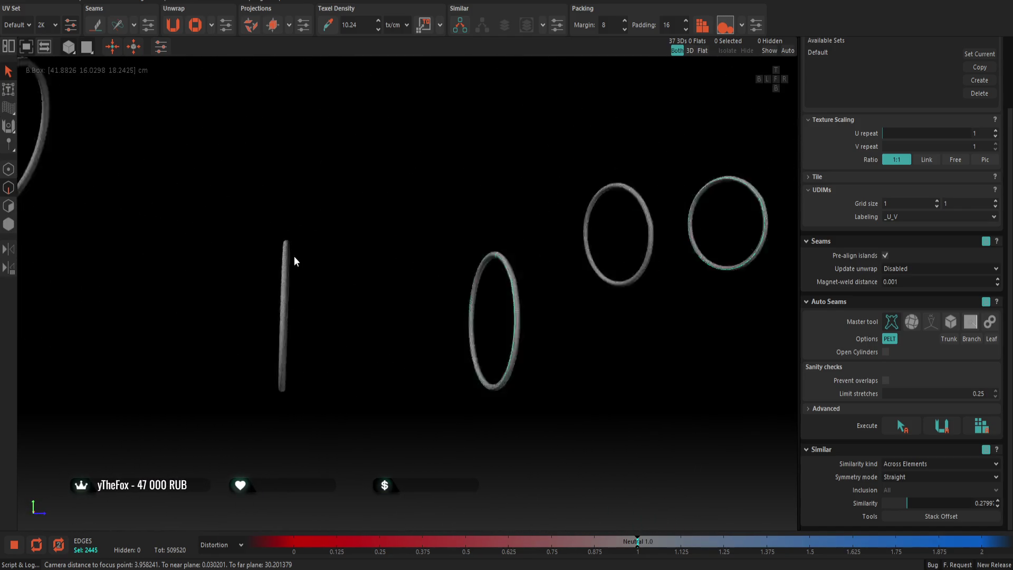
scroll(294, 261, up, 3)
scroll(261, 250, up, 1)
scroll(254, 262, down, 1)
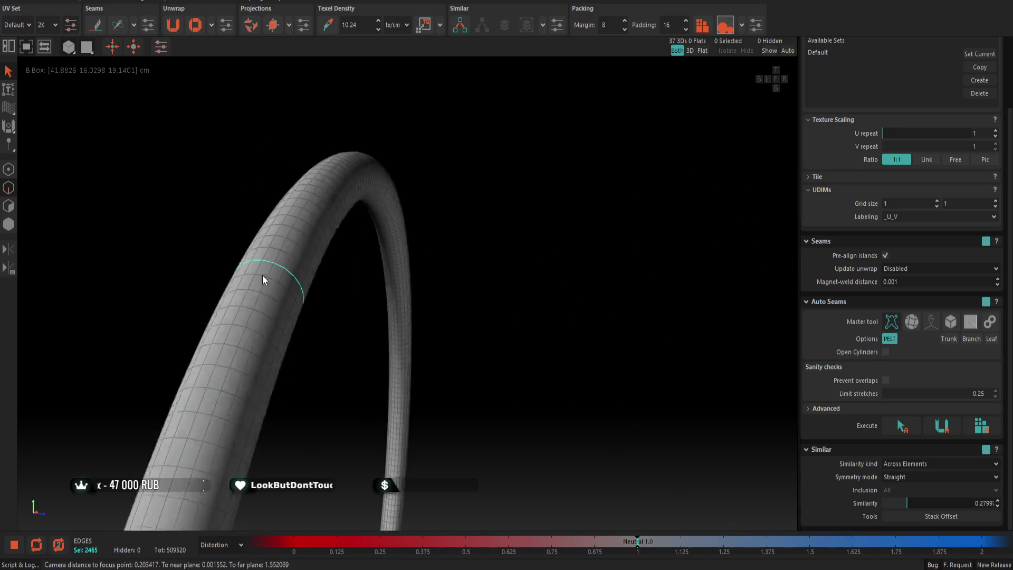
click(267, 280)
scroll(278, 294, down, 2)
scroll(300, 302, down, 2)
scroll(304, 301, down, 2)
scroll(305, 298, down, 2)
mouse_move(312, 342)
alt+mouse_down()
mouse_move(346, 329)
mouse_move(416, 248)
mouse_move(352, 262)
alt+mouse_up()
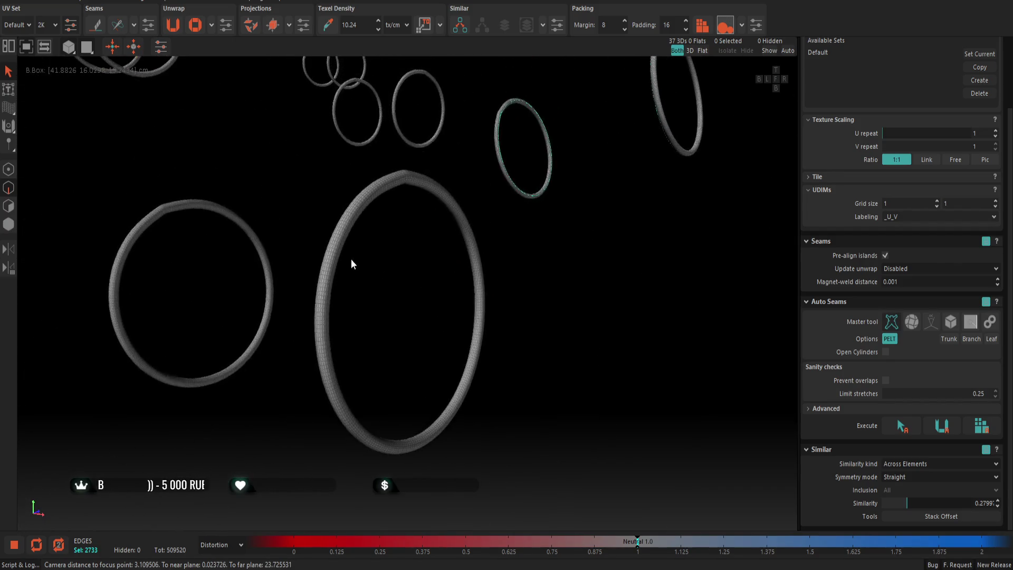
scroll(353, 266, up, 4)
click(310, 223)
scroll(279, 233, up, 1)
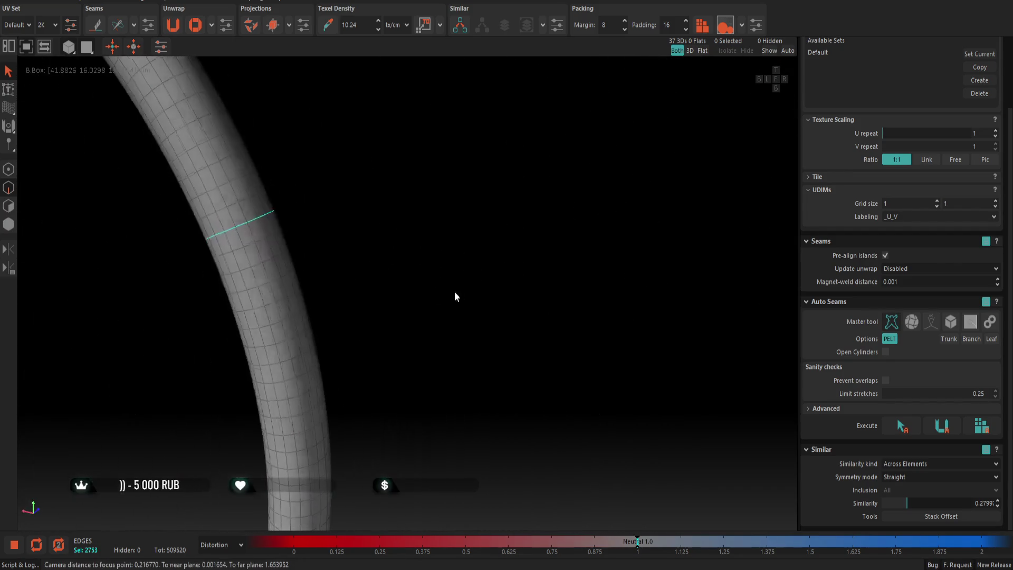
click(230, 242)
scroll(248, 259, down, 2)
mouse_move(247, 259)
alt+mouse_down()
mouse_move(140, 234)
mouse_move(402, 272)
mouse_move(304, 271)
mouse_move(400, 276)
mouse_move(445, 321)
alt+mouse_up()
click(388, 299)
scroll(388, 300, up, 3)
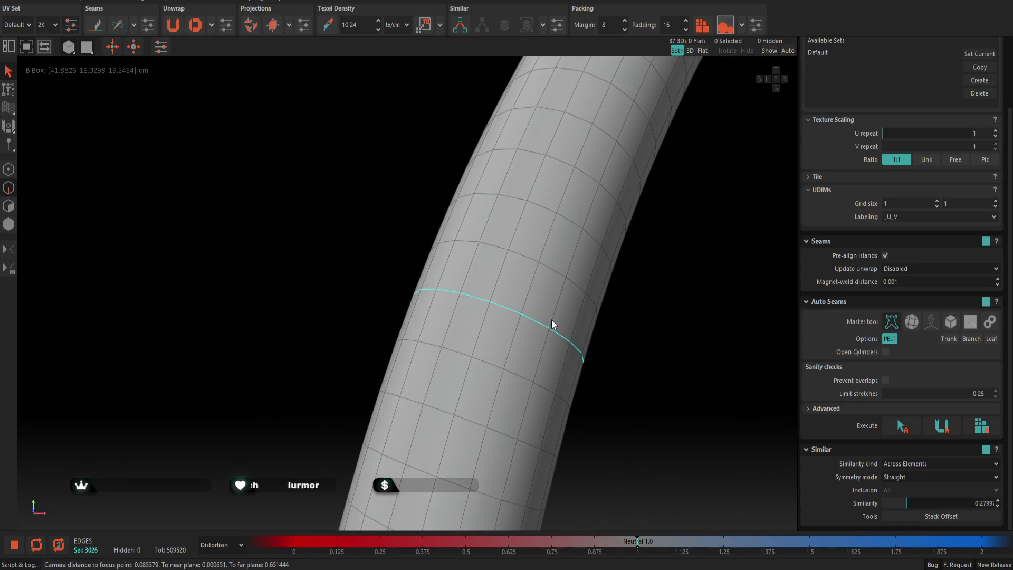
click(551, 323)
scroll(550, 321, down, 5)
mouse_move(549, 313)
alt+mouse_down()
mouse_move(587, 319)
mouse_move(487, 328)
mouse_move(591, 343)
mouse_move(513, 339)
mouse_move(427, 375)
alt+mouse_up()
scroll(487, 327, down, 3)
scroll(300, 313, up, 2)
scroll(300, 313, up, 2)
scroll(301, 313, up, 3)
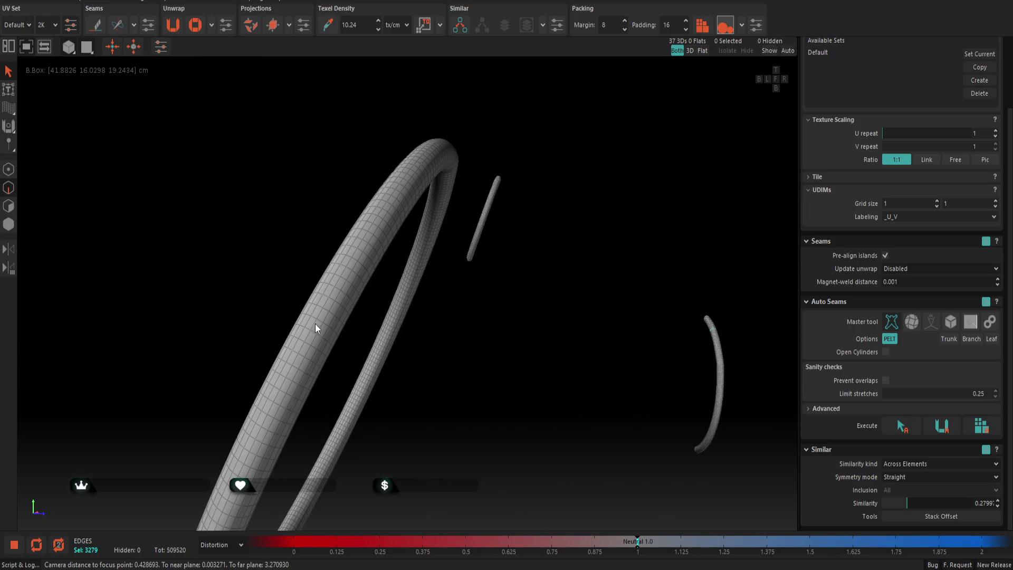
Add a crosswise loop, an extra tube loop and a lengthwise loop on the next ring
double_click(319, 320)
mouse_move(312, 322)
alt+mouse_down()
mouse_move(416, 344)
mouse_move(280, 329)
mouse_move(196, 292)
mouse_move(327, 304)
alt+mouse_up()
scroll(339, 307, up, 2)
scroll(339, 308, up, 3)
click(328, 296)
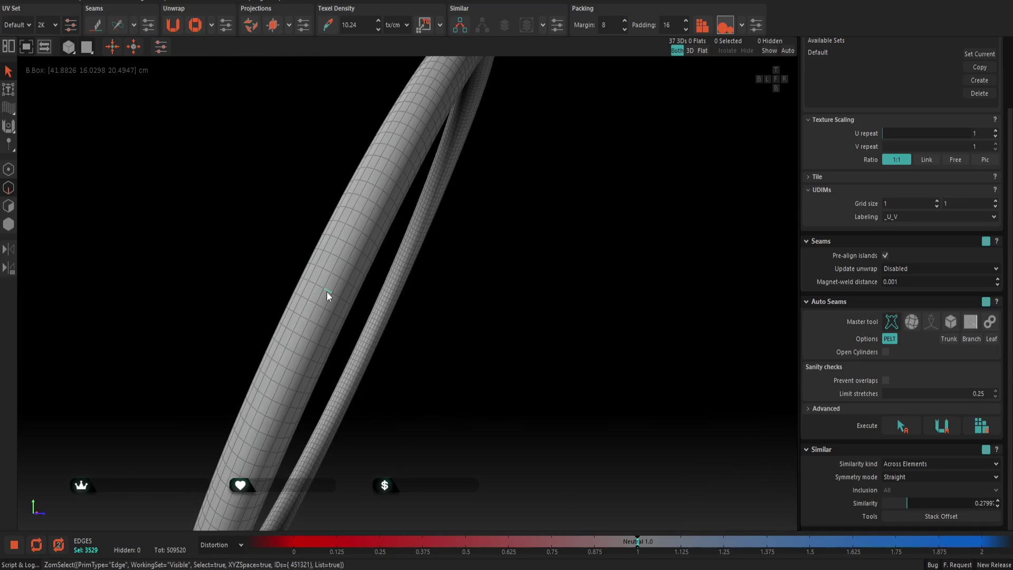
scroll(328, 292, down, 3)
scroll(295, 283, down, 1)
double_click(365, 286)
scroll(367, 287, down, 2)
scroll(368, 286, down, 3)
mouse_move(508, 303)
alt+mouse_down()
mouse_move(429, 320)
mouse_move(489, 355)
mouse_move(473, 331)
mouse_move(501, 359)
alt+mouse_up()
After the selection clears, select crosswise and lengthwise loops on two tilted rings
click(429, 319)
scroll(473, 331, up, 3)
scroll(445, 314, up, 2)
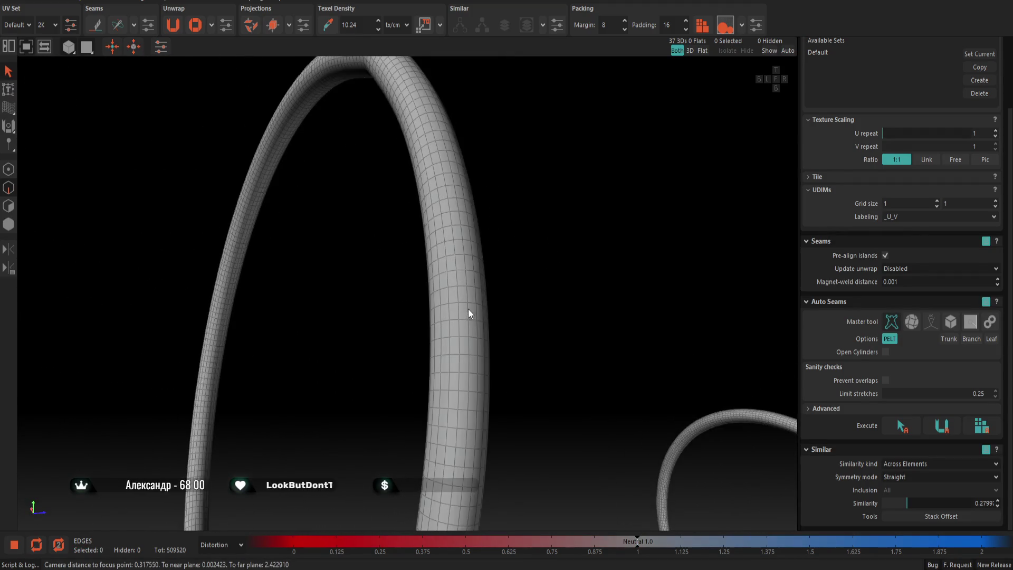
double_click(444, 288)
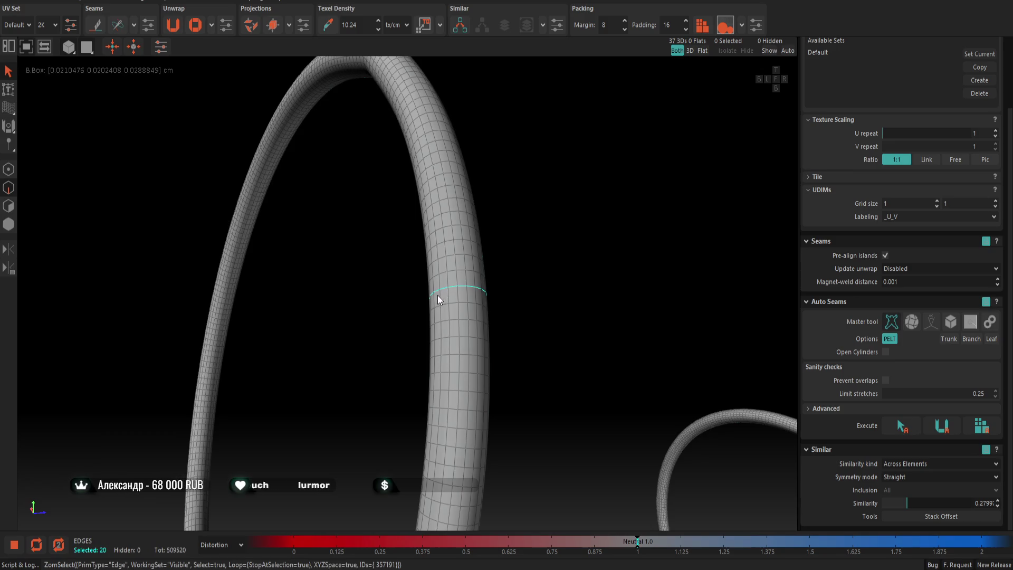
shift+double_click(434, 299)
scroll(435, 298, down, 4)
scroll(310, 276, up, 1)
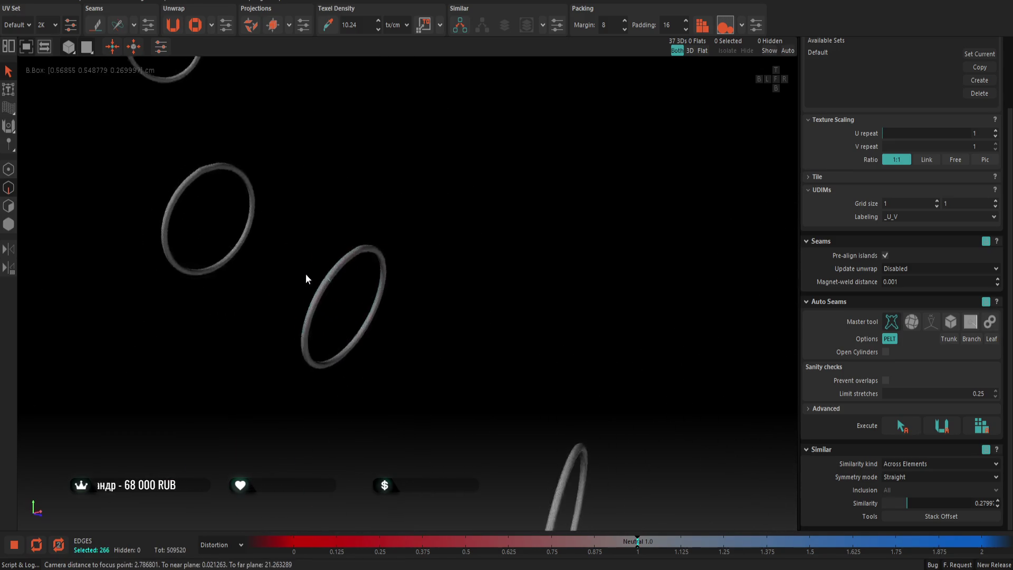
alt+drag(310, 276, 387, 267)
scroll(357, 248, up, 3)
scroll(313, 219, up, 2)
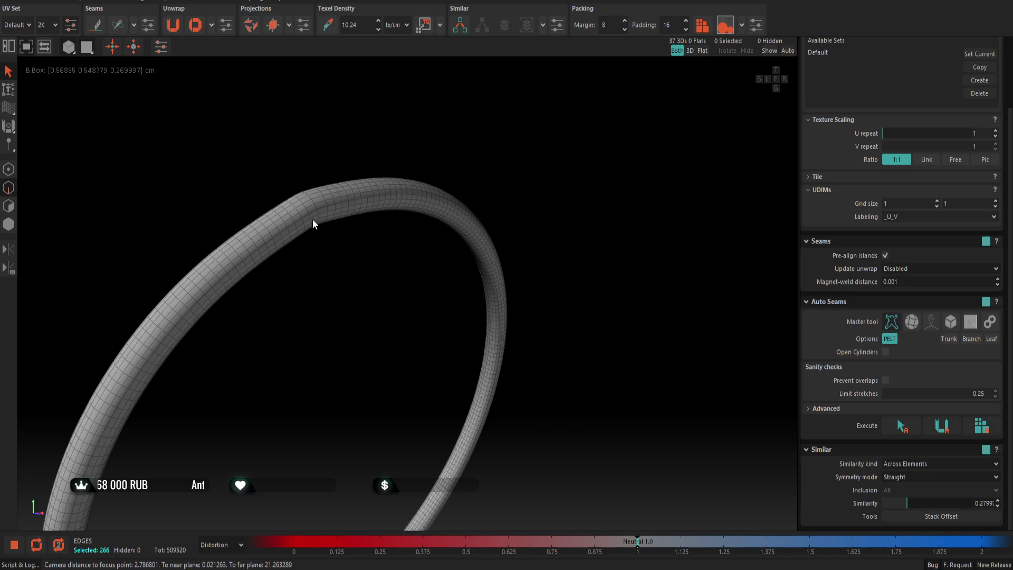
scroll(313, 219, up, 2)
shift+double_click(318, 205)
shift+double_click(313, 220)
scroll(312, 225, down, 3)
scroll(312, 225, down, 3)
scroll(318, 229, down, 2)
Undo an accidental clearing of the edge selection with Ctrl+Z
click(414, 279)
alt+drag(413, 279, 460, 287)
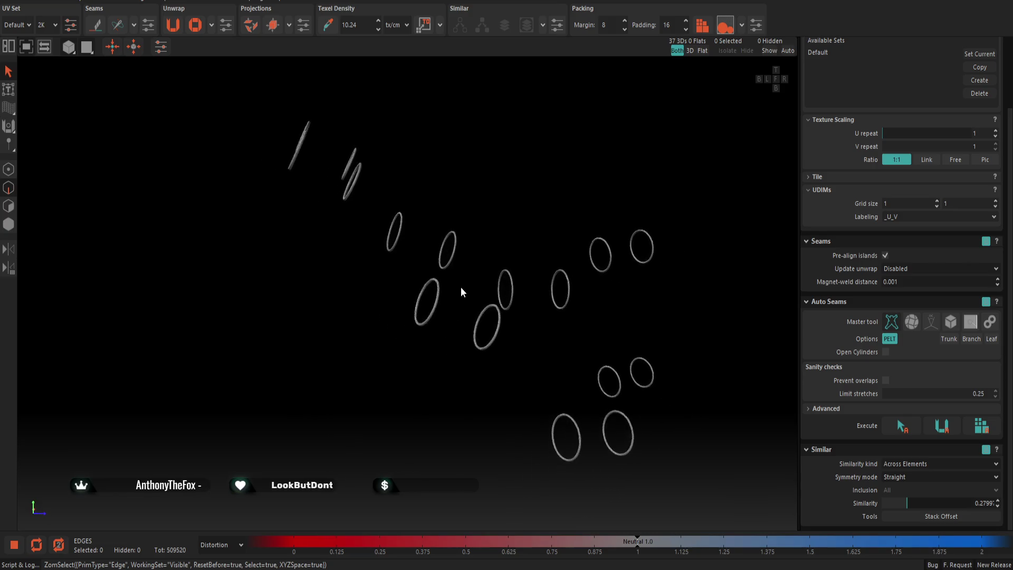
scroll(496, 320, up, 5)
scroll(475, 313, down, 5)
key(ctrl+z)
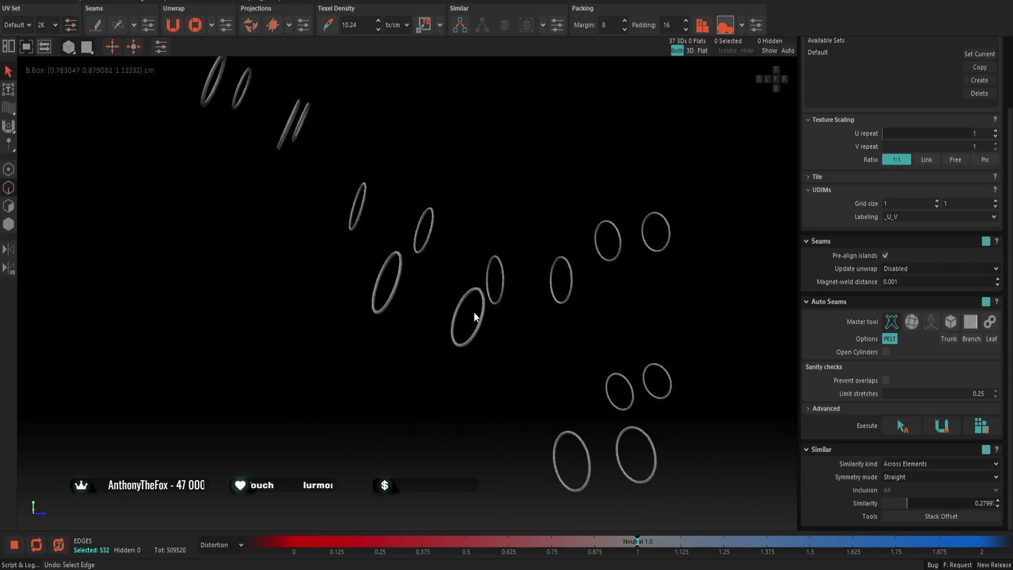
scroll(465, 317, up, 5)
scroll(462, 314, down, 5)
mouse_move(446, 313)
alt+mouse_down()
mouse_move(398, 262)
mouse_move(444, 255)
mouse_move(448, 274)
alt+mouse_up()
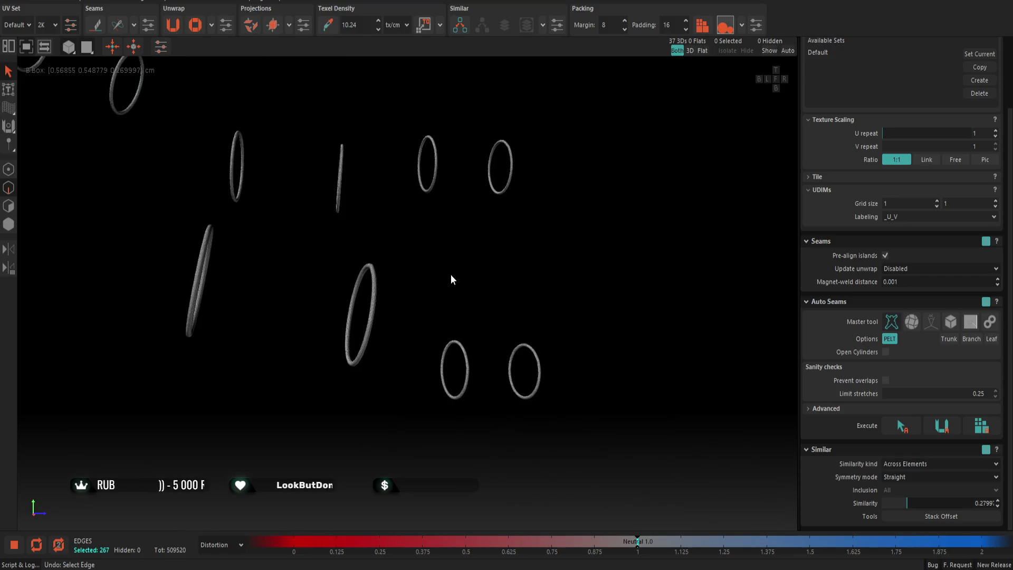
scroll(471, 349, up, 3)
scroll(471, 349, up, 2)
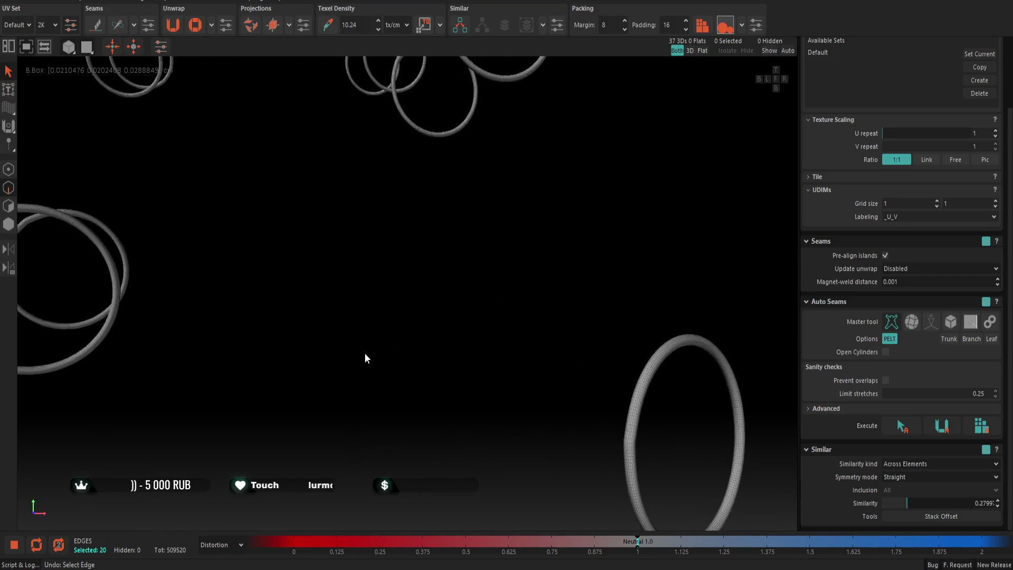
Recover the loop selection across all rings (Ctrl+Shift+S) and add tube, lengthwise and bend loops on another ring
key(ctrl+shift+s)
scroll(559, 354, down, 3)
mouse_move(436, 325)
alt+mouse_down()
mouse_move(497, 346)
mouse_move(560, 348)
mouse_move(359, 337)
mouse_move(452, 391)
alt+mouse_up()
mouse_move(276, 243)
alt+mouse_down()
mouse_move(317, 285)
mouse_move(272, 292)
mouse_move(311, 315)
mouse_move(291, 340)
alt+mouse_up()
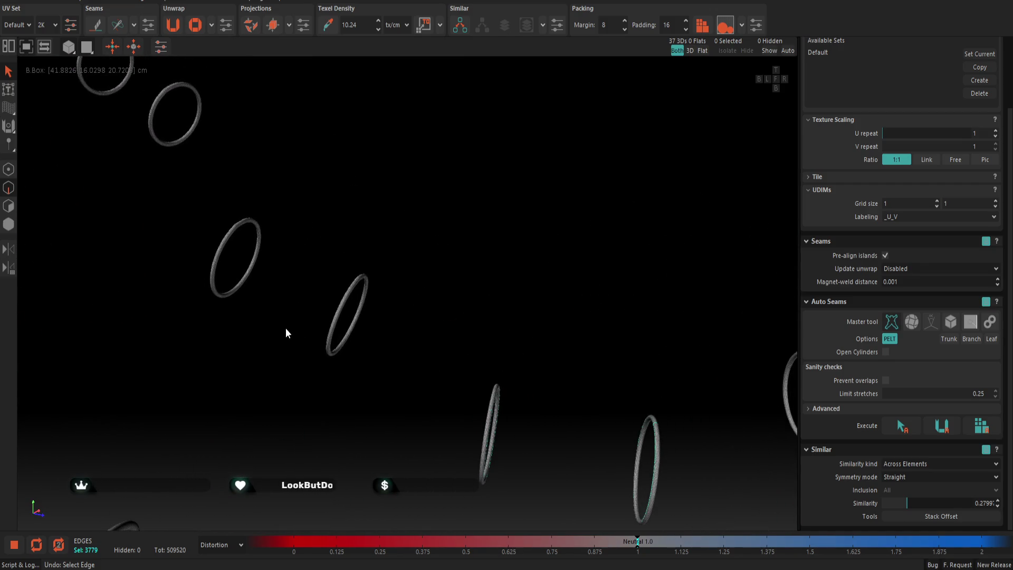
scroll(351, 296, up, 3)
scroll(351, 297, up, 5)
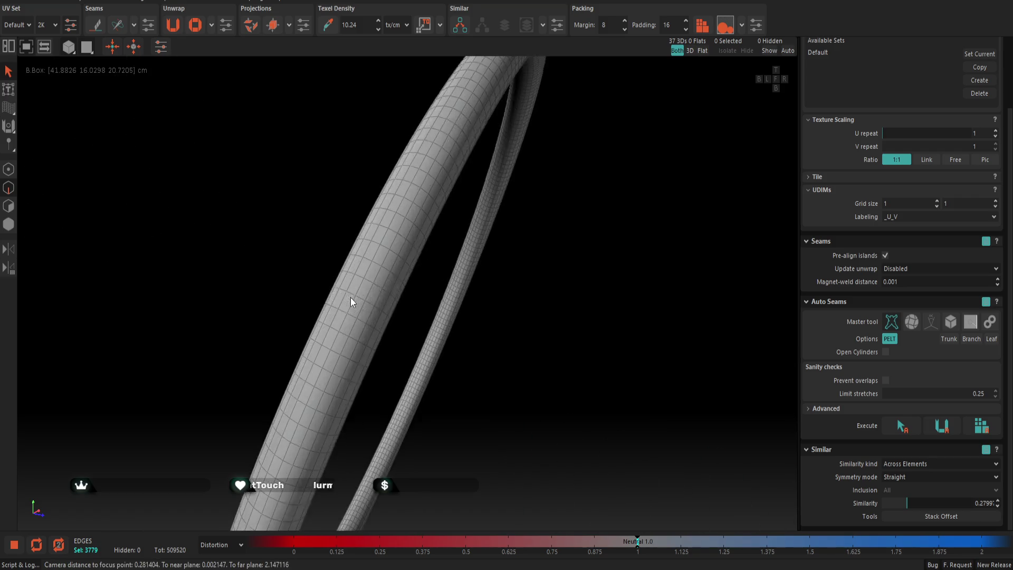
scroll(350, 297, up, 2)
double_click(363, 297)
scroll(364, 295, up, 2)
mouse_move(363, 296)
alt+mouse_down()
mouse_move(188, 219)
mouse_move(328, 306)
mouse_move(355, 292)
mouse_move(400, 310)
alt+mouse_up()
double_click(304, 278)
scroll(306, 282, down, 3)
scroll(305, 283, down, 3)
scroll(265, 257, down, 3)
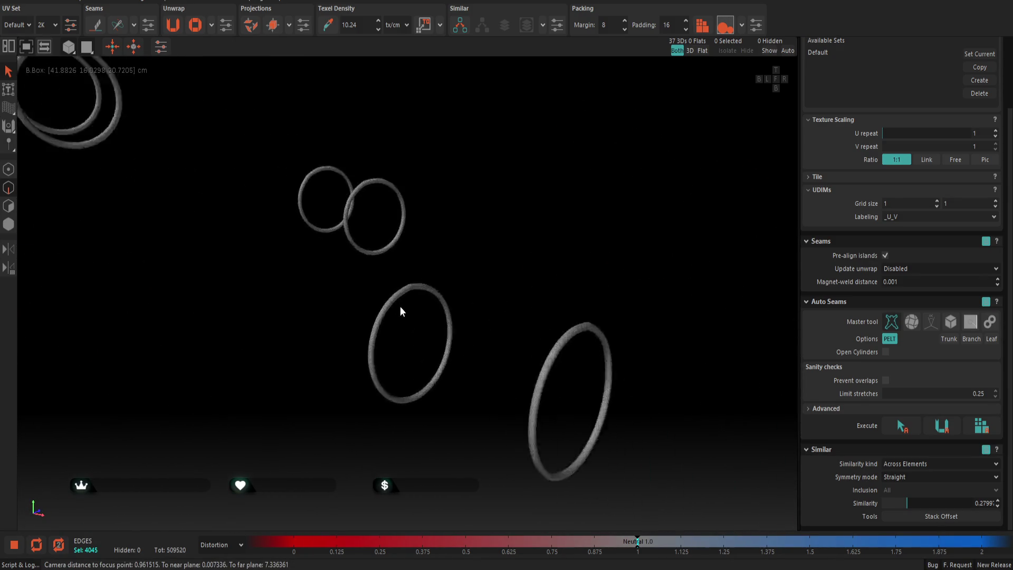
scroll(402, 301, up, 3)
scroll(444, 257, up, 2)
double_click(447, 265)
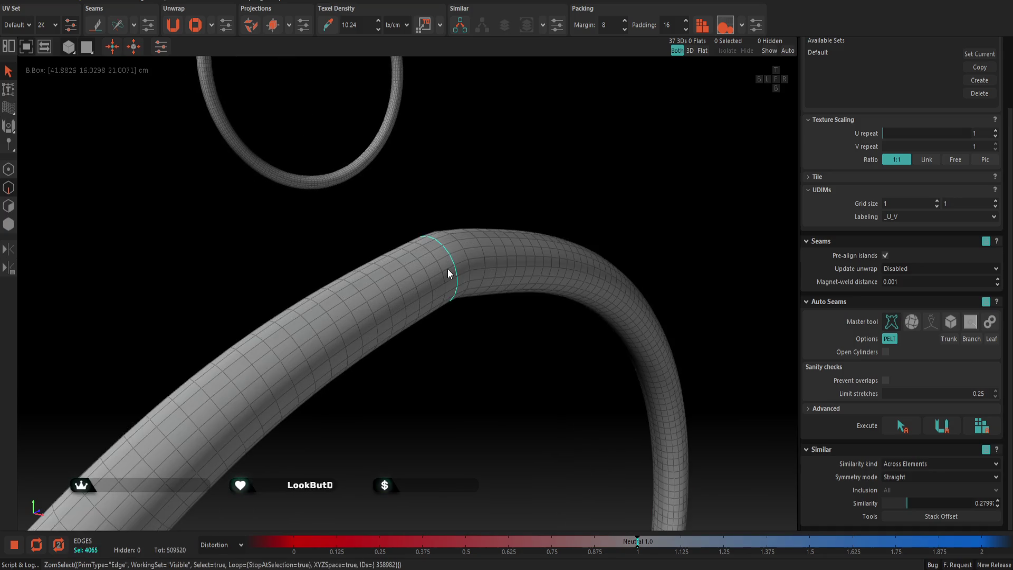
Add lengthwise edge loops along three more ring tubes to the seam selection
double_click(448, 272)
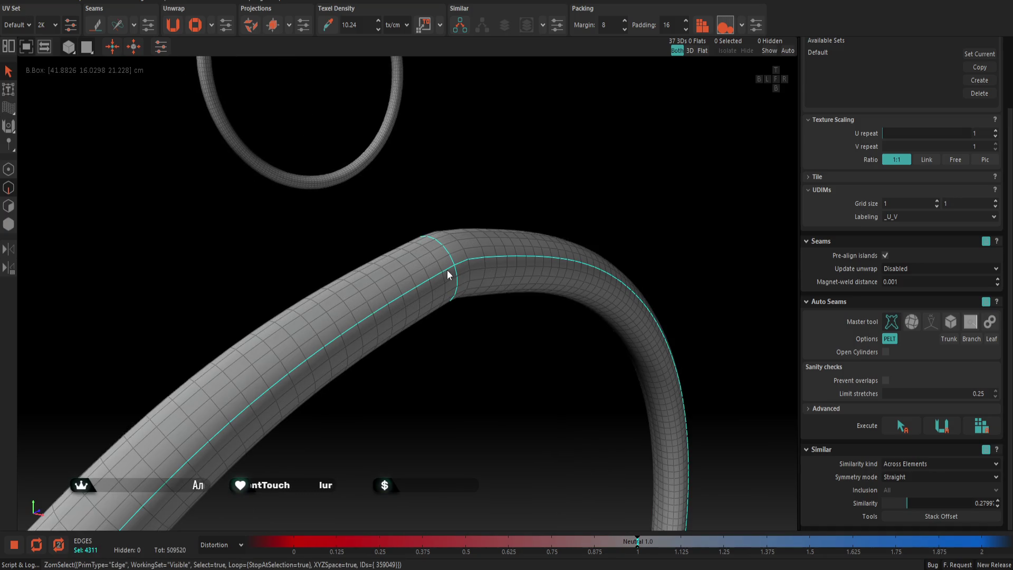
scroll(406, 303, down, 2)
scroll(395, 286, down, 1)
scroll(389, 286, down, 1)
scroll(399, 302, down, 1)
scroll(417, 281, down, 2)
scroll(417, 281, up, 1)
scroll(376, 282, up, 1)
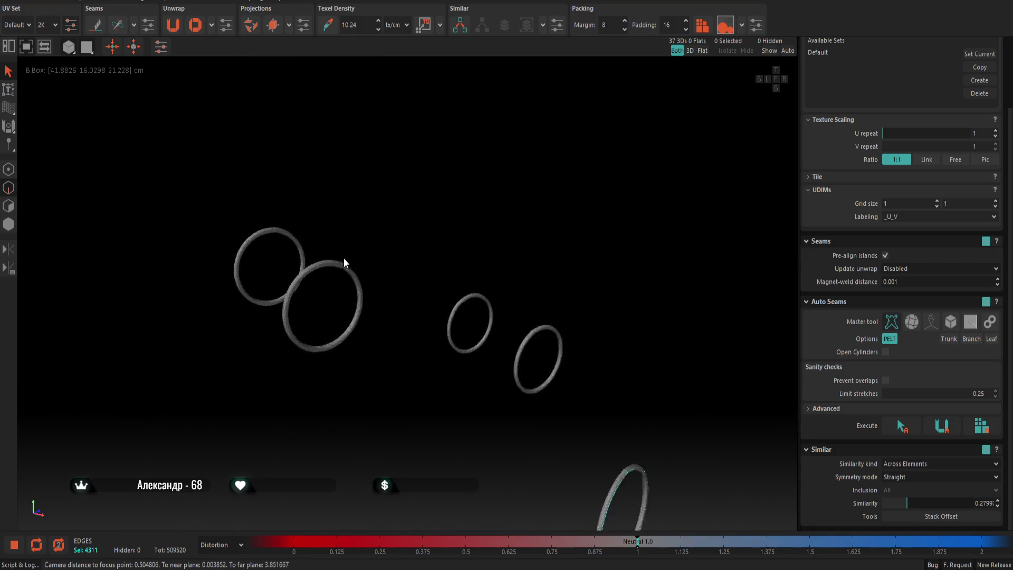
scroll(344, 255, up, 2)
double_click(387, 287)
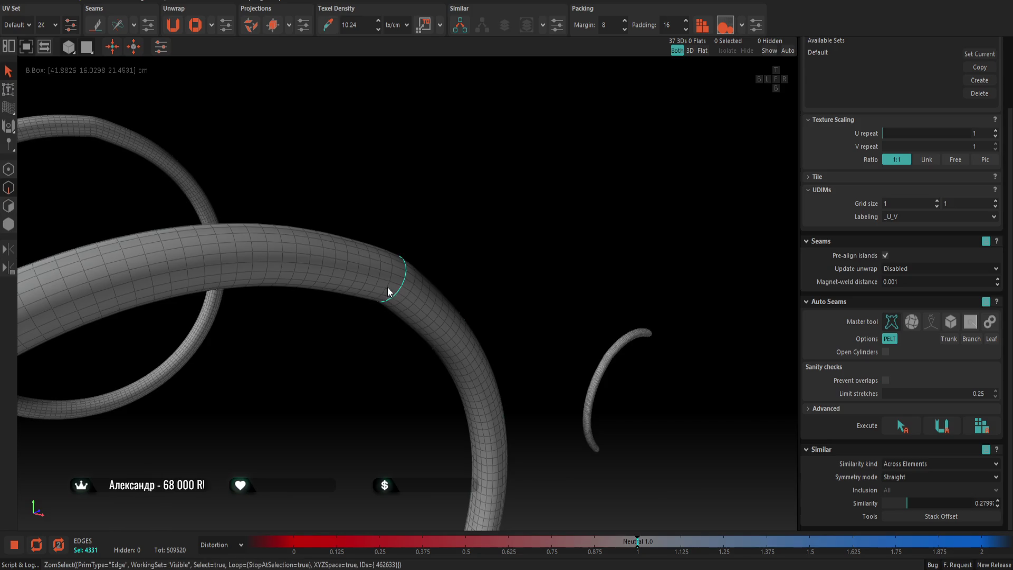
double_click(383, 286)
scroll(383, 287, down, 2)
scroll(424, 333, down, 2)
scroll(472, 337, up, 2)
scroll(355, 329, up, 2)
scroll(310, 358, up, 2)
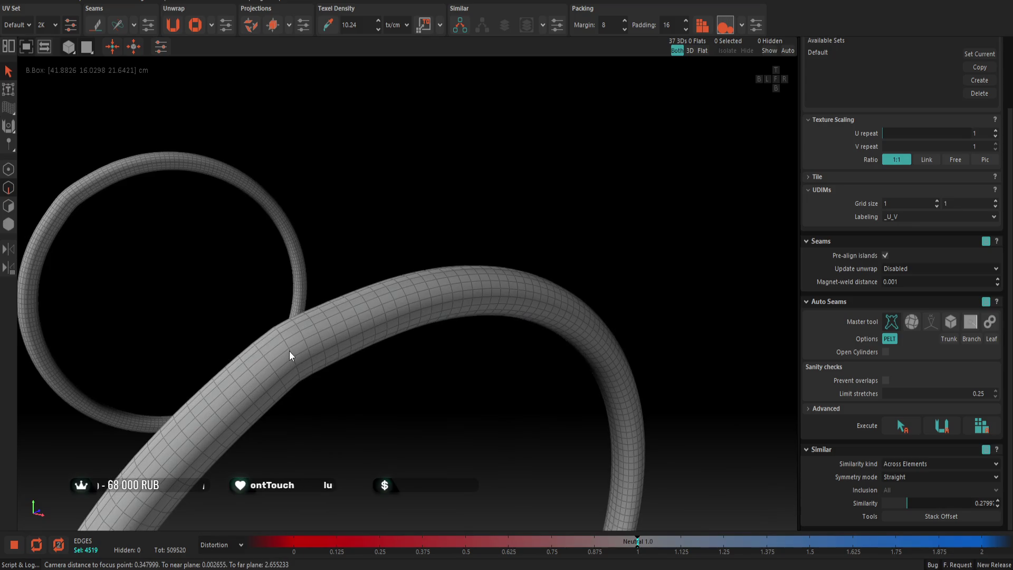
double_click(289, 351)
scroll(362, 353, up, 2)
scroll(384, 357, down, 2)
double_click(385, 360)
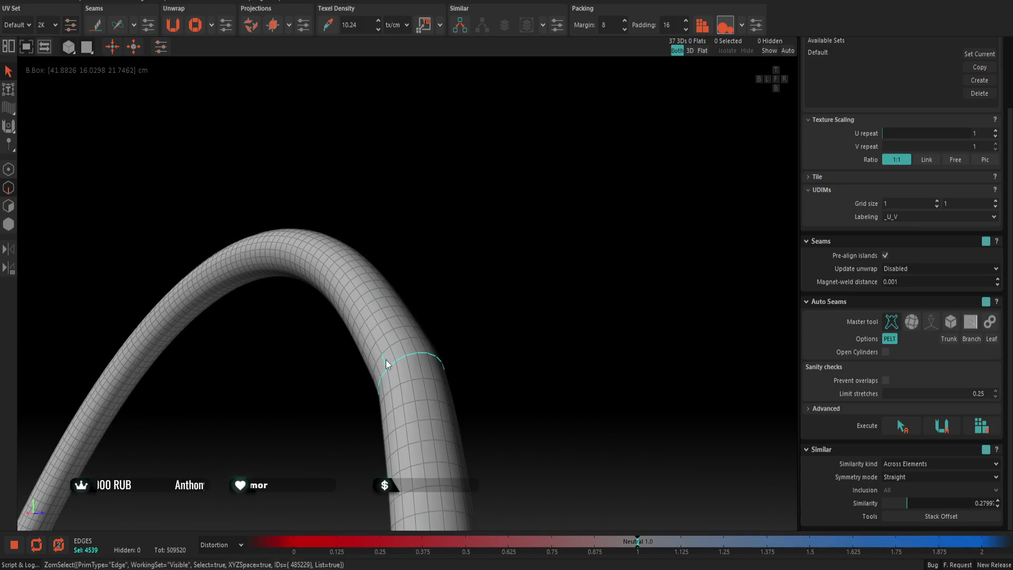
scroll(383, 359, down, 3)
scroll(364, 353, down, 3)
scroll(251, 327, up, 2)
scroll(325, 294, up, 2)
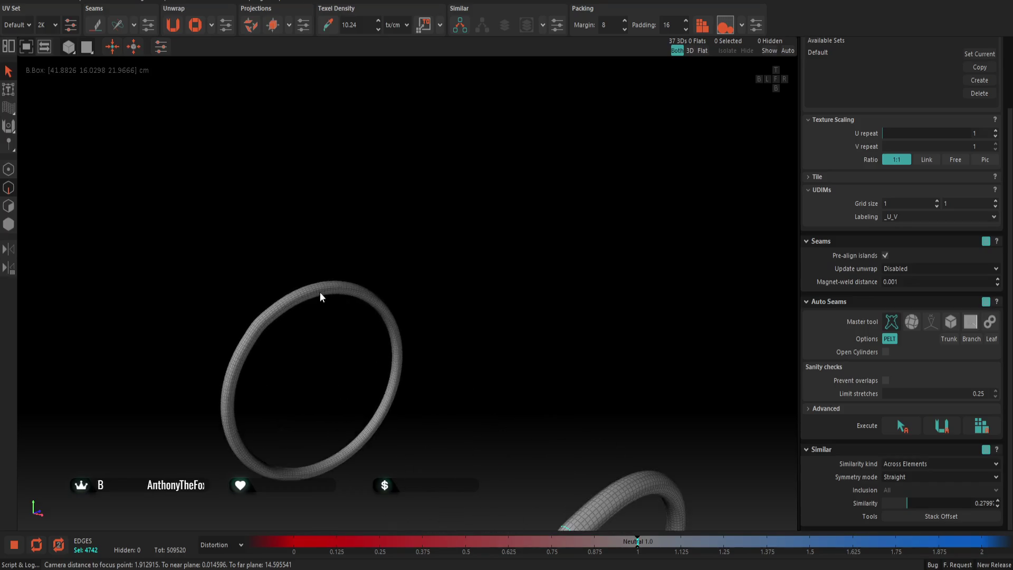
scroll(255, 338, up, 2)
Add lengthwise loops on the far and near tubes, bringing the selection to 5,173 edges
double_click(143, 410)
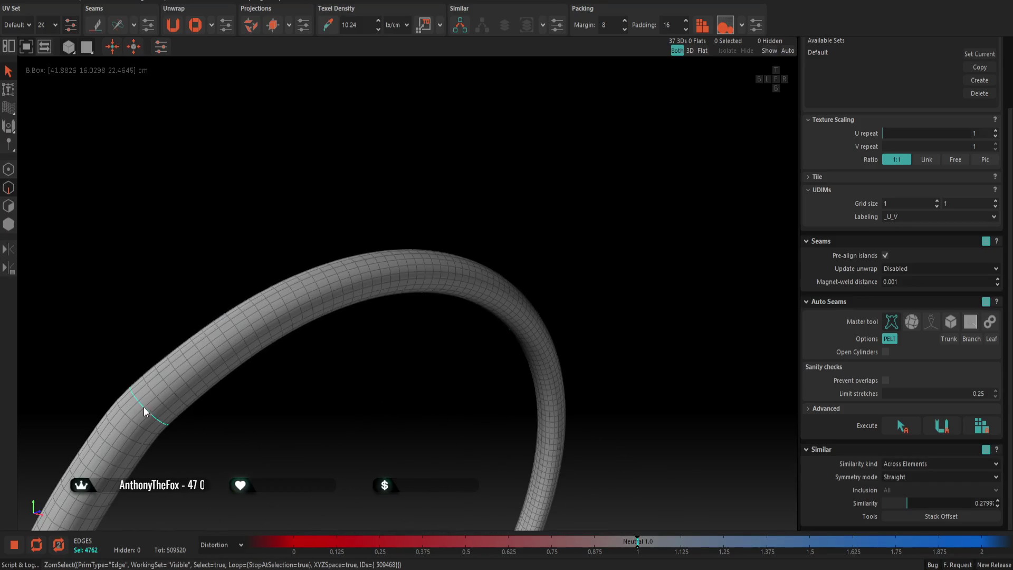
double_click(162, 413)
scroll(162, 411, down, 2)
scroll(163, 361, down, 2)
scroll(366, 329, down, 2)
scroll(430, 278, up, 2)
scroll(429, 281, up, 2)
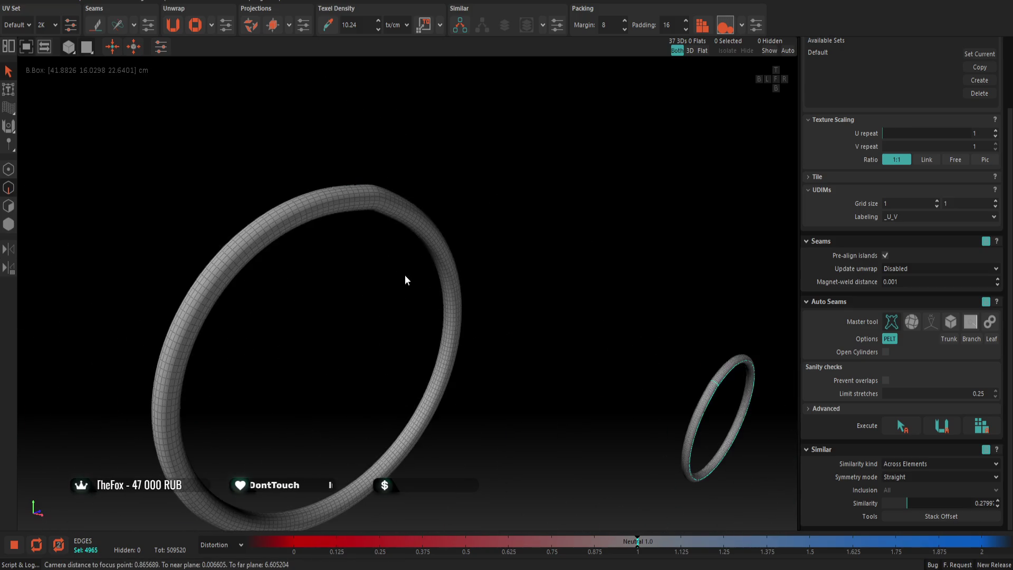
scroll(405, 274, up, 2)
click(383, 199)
double_click(367, 203)
scroll(365, 202, down, 2)
scroll(371, 217, down, 2)
scroll(491, 301, up, 2)
scroll(523, 294, down, 3)
scroll(475, 277, up, 2)
mouse_move(426, 281)
middle_down()
mouse_move(502, 308)
mouse_move(445, 314)
mouse_move(436, 380)
mouse_move(433, 290)
middle_up()
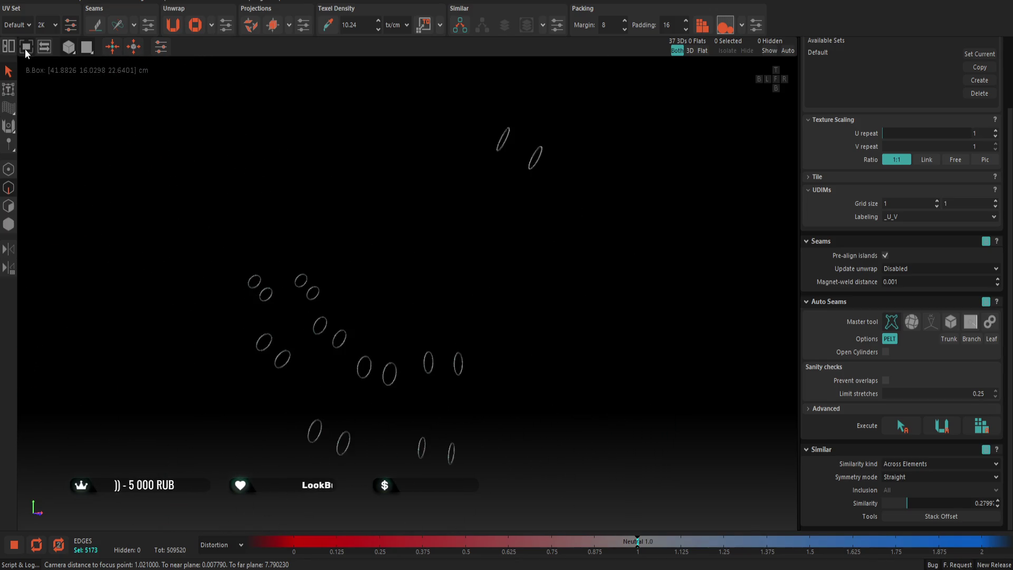
Show the UV view beside the 3D rings and drag the splitter to widen it
click(26, 49)
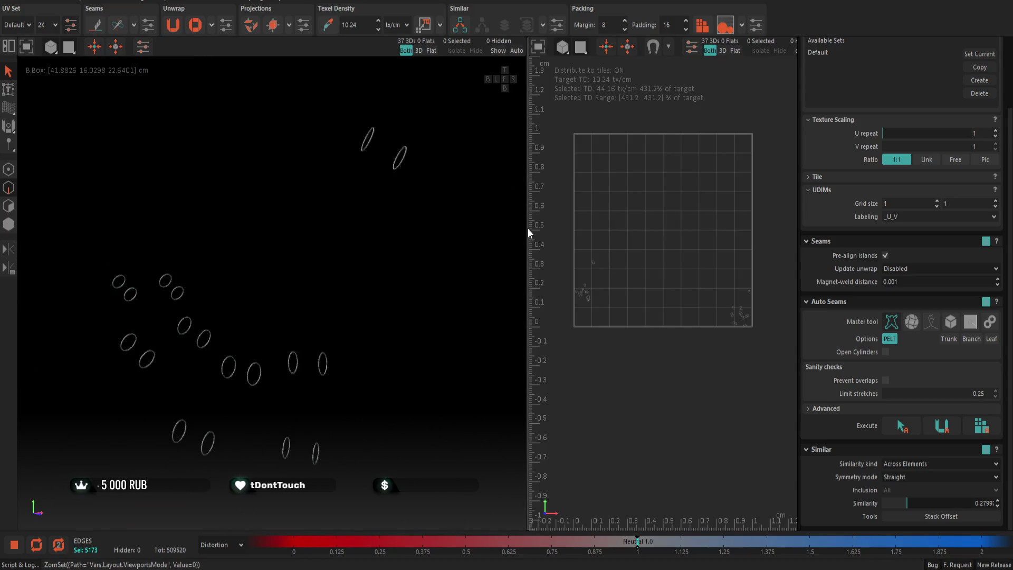
drag(524, 229, 362, 241)
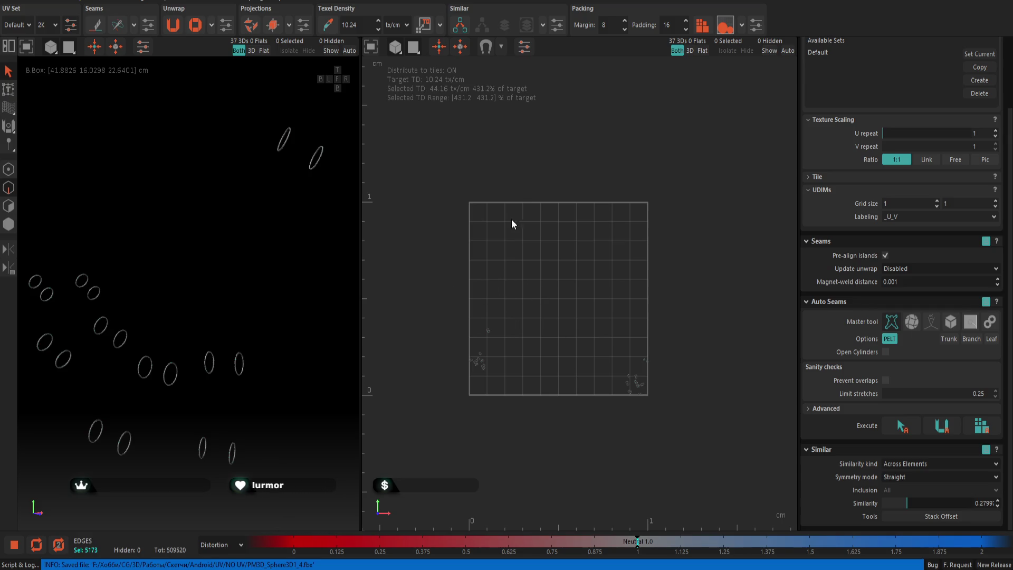
Undo a trial unwrap-and-pack, cut the selected loops into seams (C), and unwrap the rings again
click(177, 28)
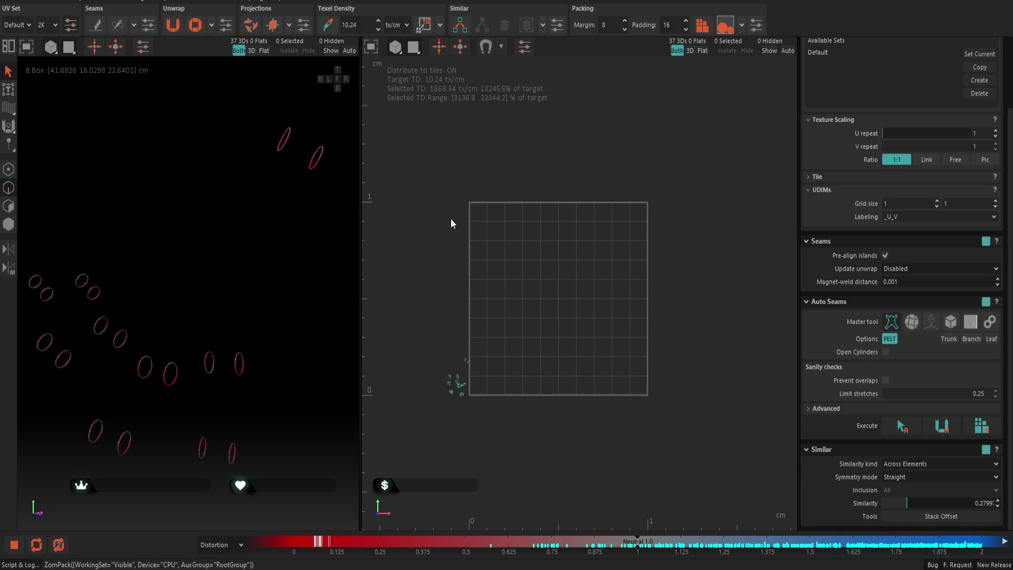
scroll(518, 242, up, 5)
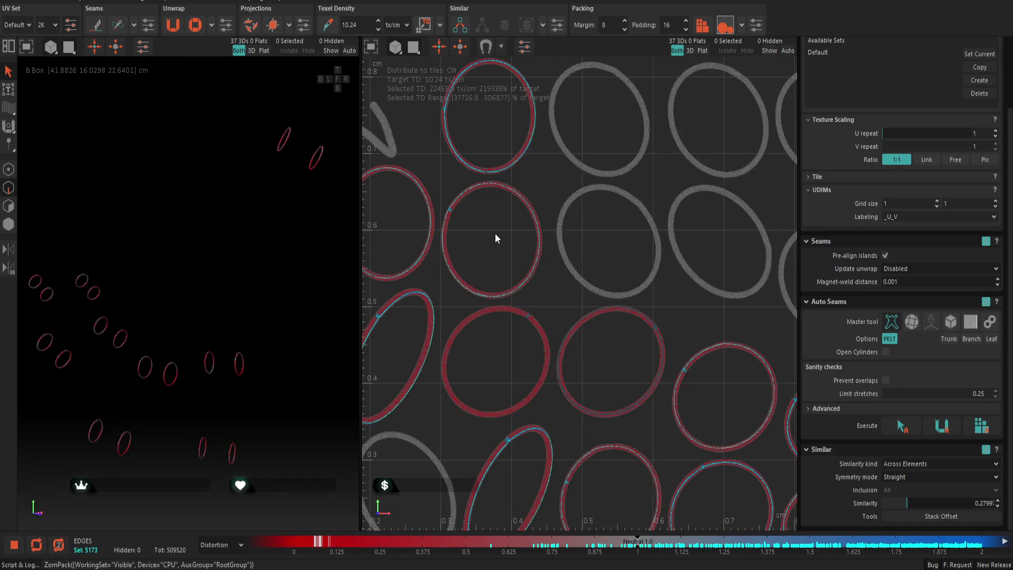
scroll(495, 234, down, 5)
click(702, 26)
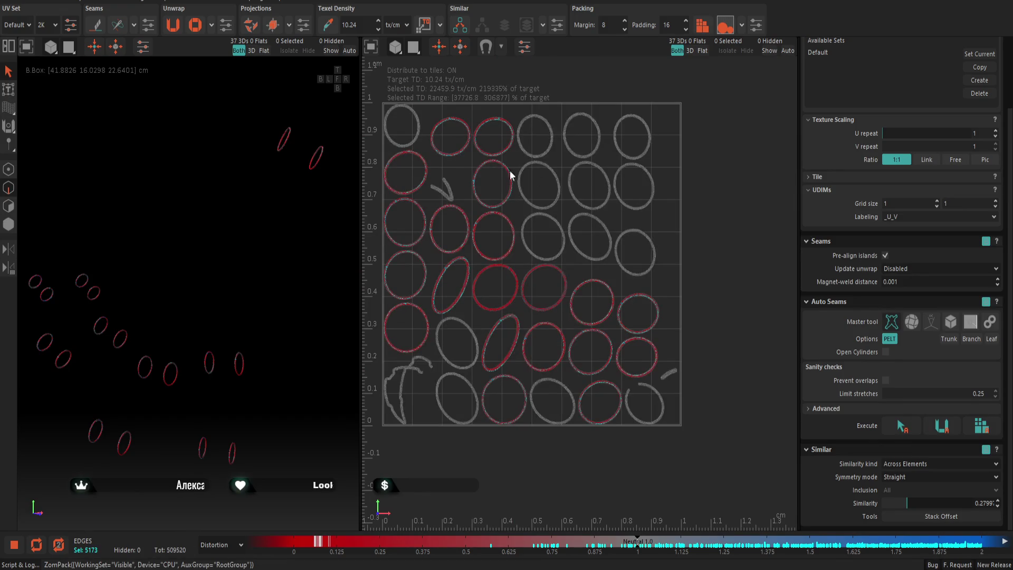
key(ctrl+z)
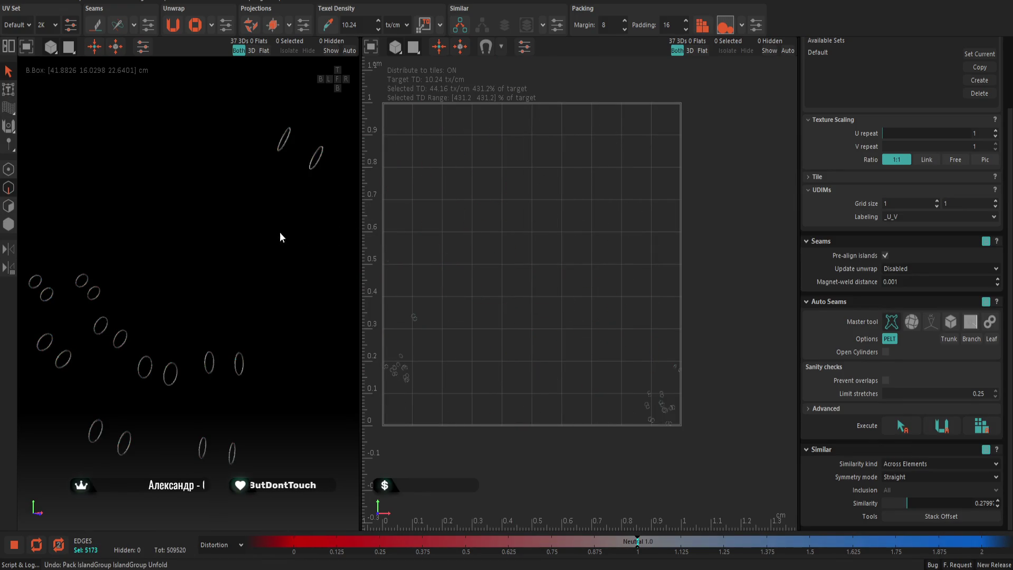
scroll(222, 284, up, 3)
key(c)
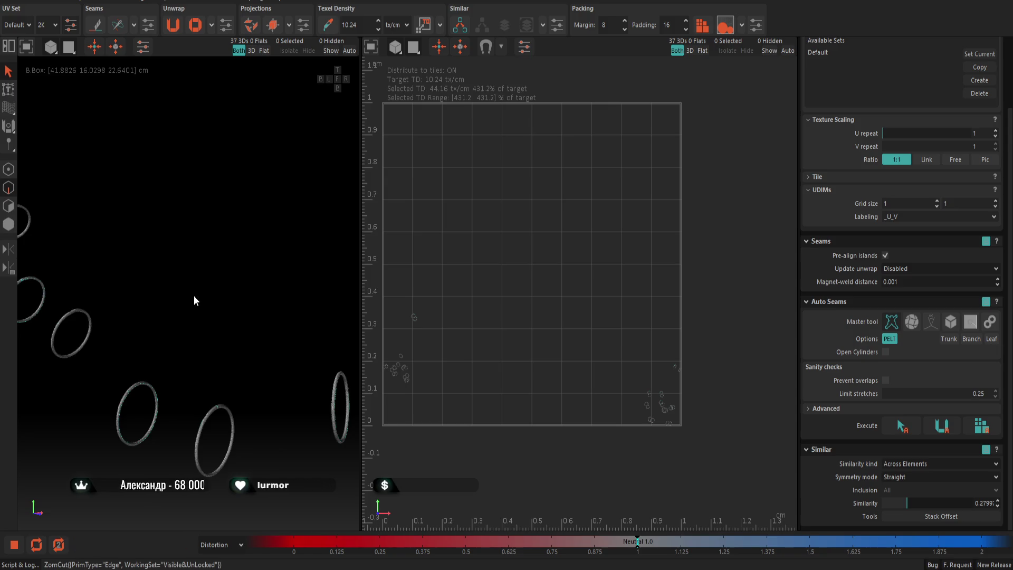
scroll(214, 284, down, 5)
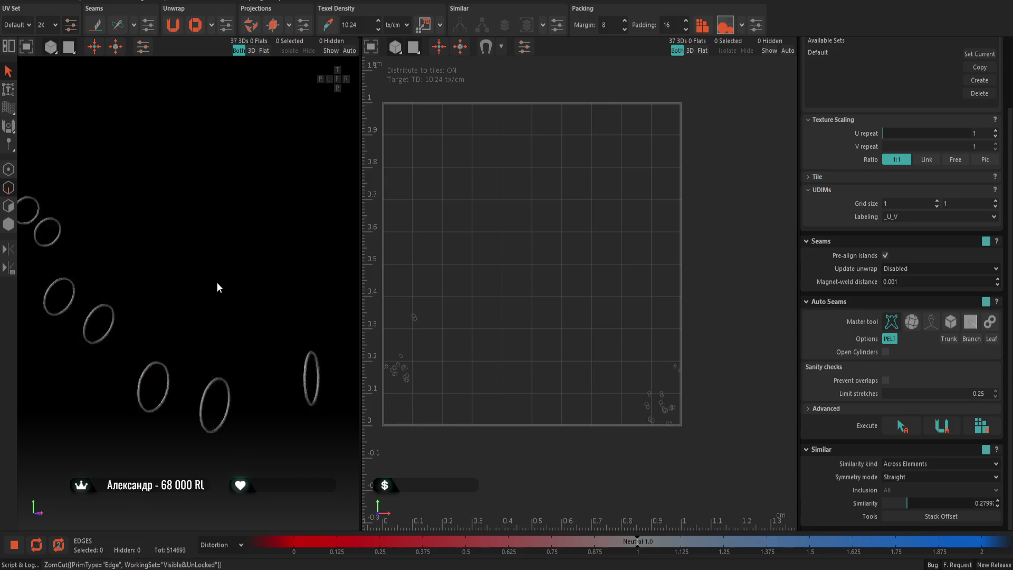
click(176, 27)
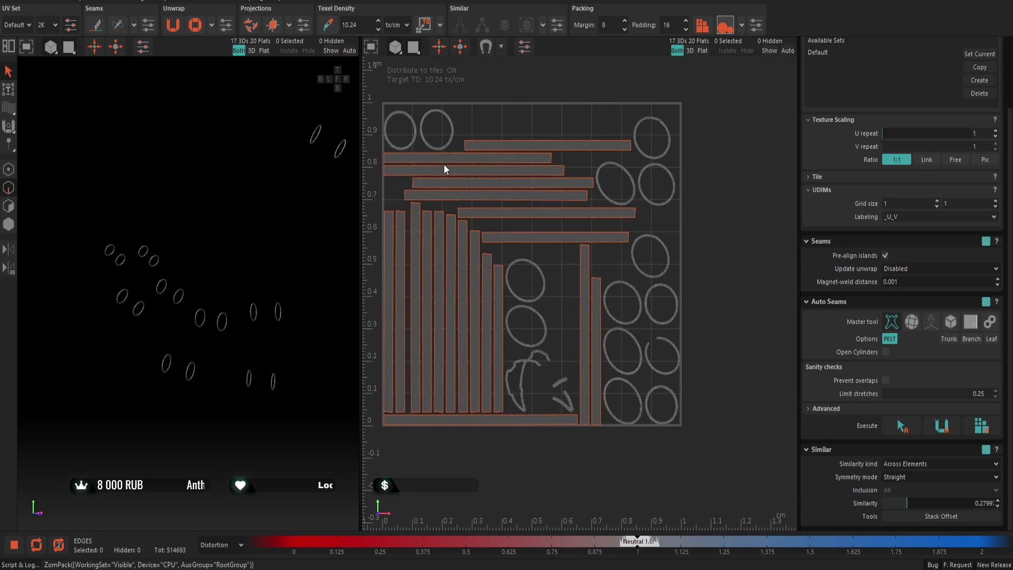
scroll(528, 371, up, 3)
scroll(534, 386, up, 3)
scroll(530, 360, down, 2)
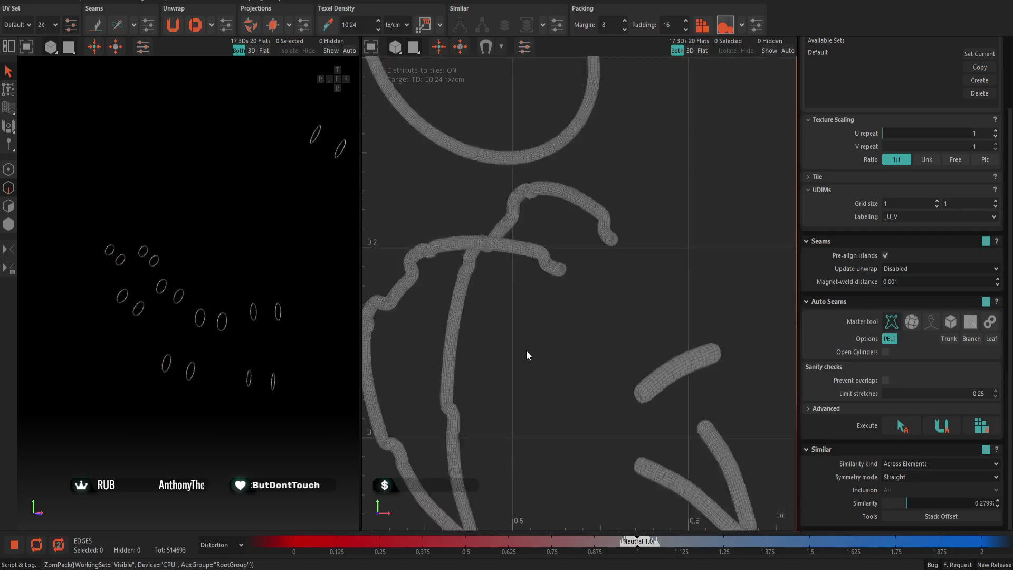
scroll(526, 350, down, 2)
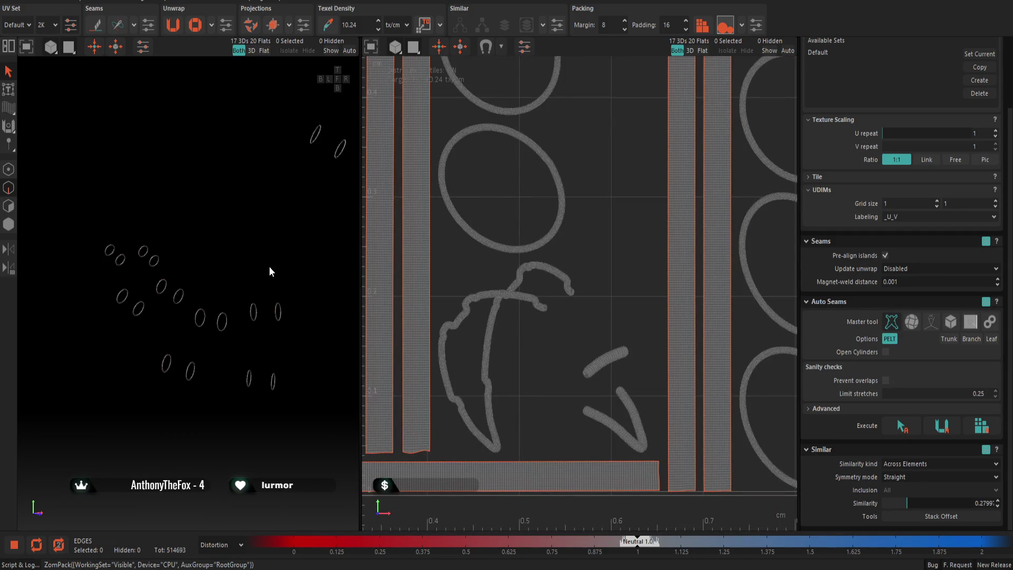
scroll(273, 269, down, 3)
scroll(278, 266, up, 4)
scroll(222, 290, up, 2)
scroll(159, 254, down, 2)
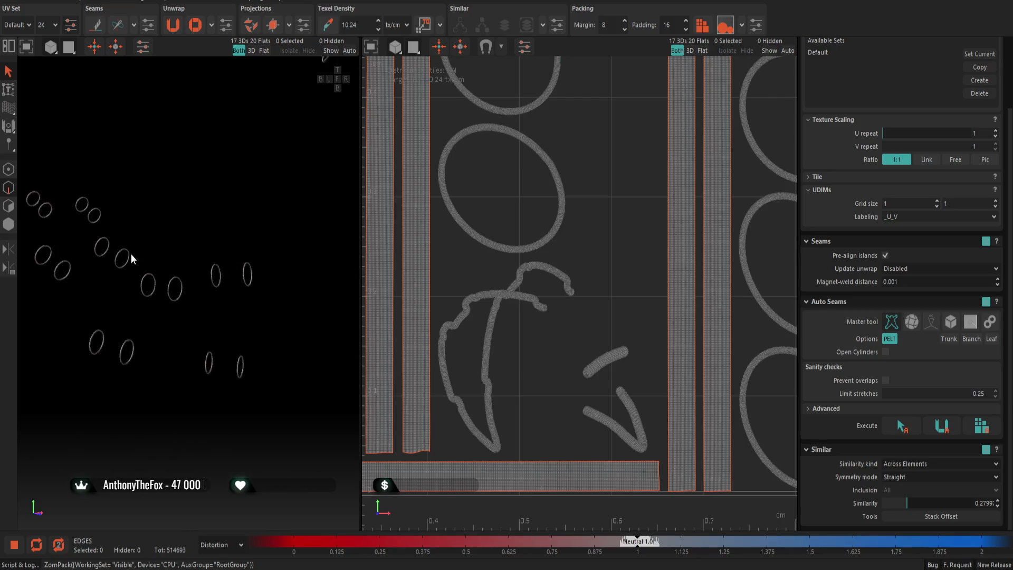
scroll(145, 247, down, 2)
scroll(453, 235, down, 2)
Inspect the upper strip islands, then isolate one ring island with all others hidden
mouse_move(453, 236)
middle_down()
mouse_move(471, 352)
mouse_move(508, 383)
mouse_move(549, 373)
middle_up()
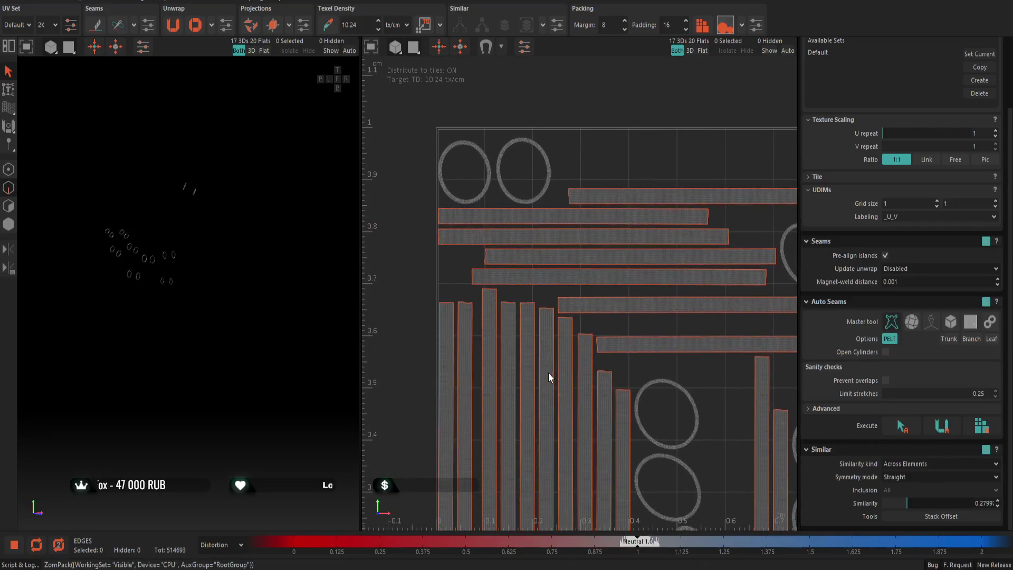
scroll(486, 194, up, 3)
scroll(476, 190, up, 2)
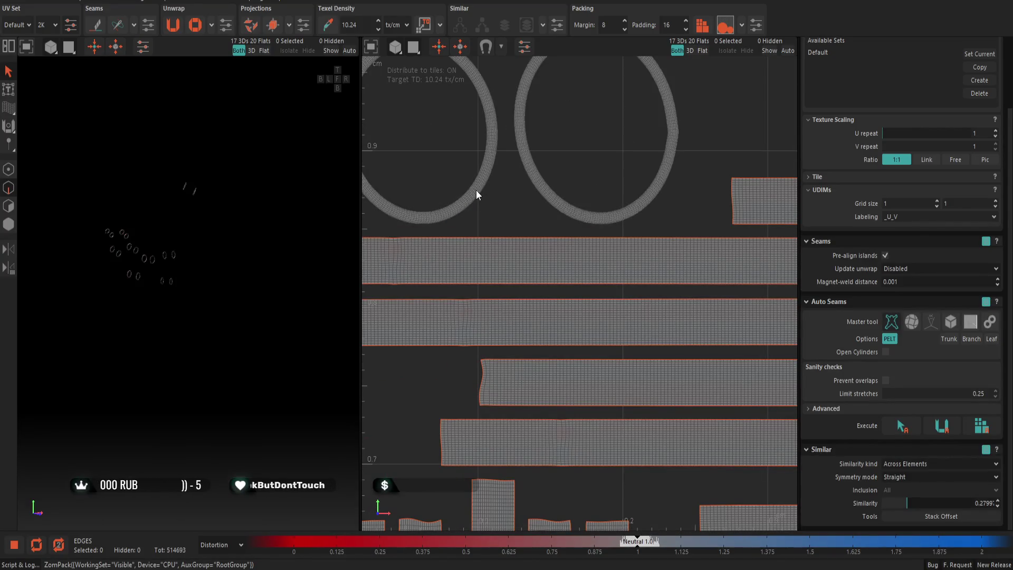
key(i)
scroll(175, 271, up, 3)
alt+middle_drag(172, 245, 243, 232)
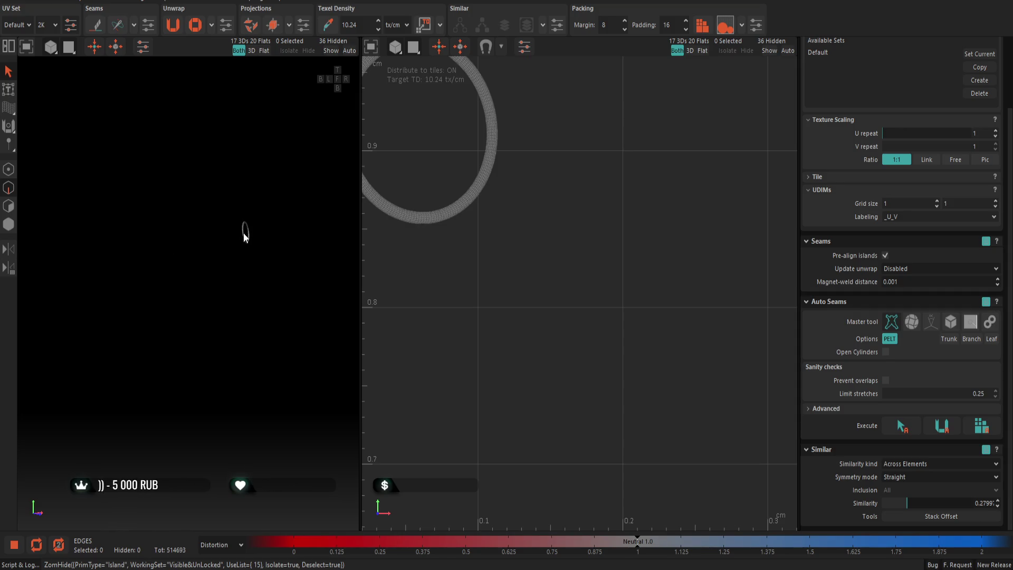
scroll(243, 233, up, 5)
scroll(245, 235, up, 3)
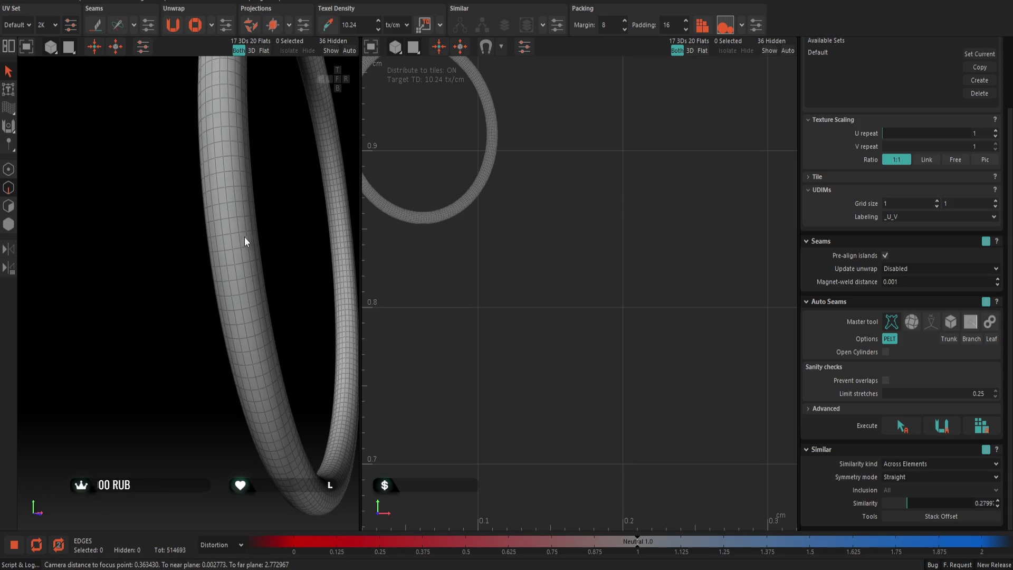
Cut around-the-ring and lengthwise loop seams on the first ring, then isolate the next ring
double_click(242, 235)
scroll(243, 235, up, 1)
double_click(250, 240)
scroll(251, 242, down, 3)
key(c)
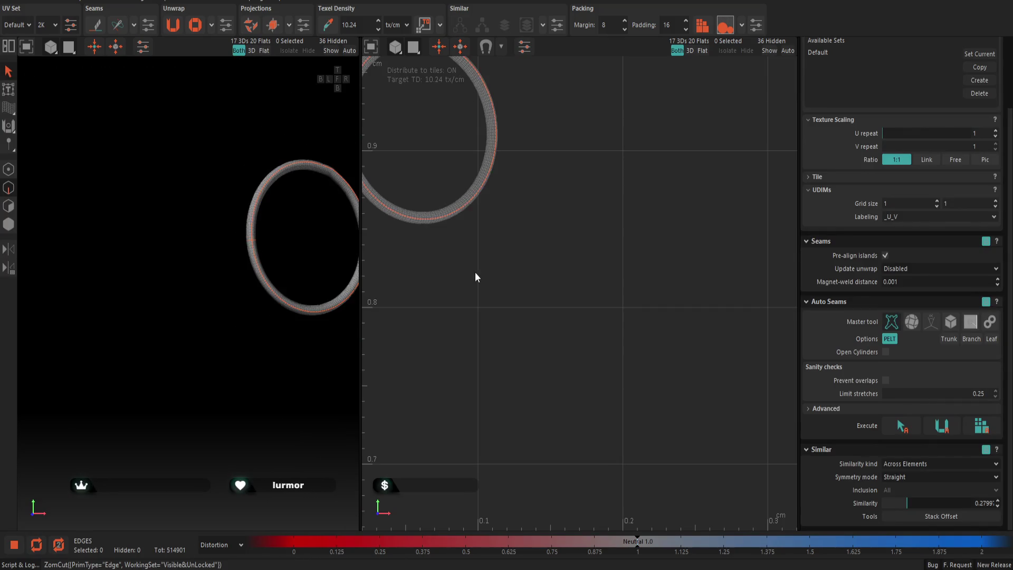
scroll(508, 280, down, 3)
key(shift+h)
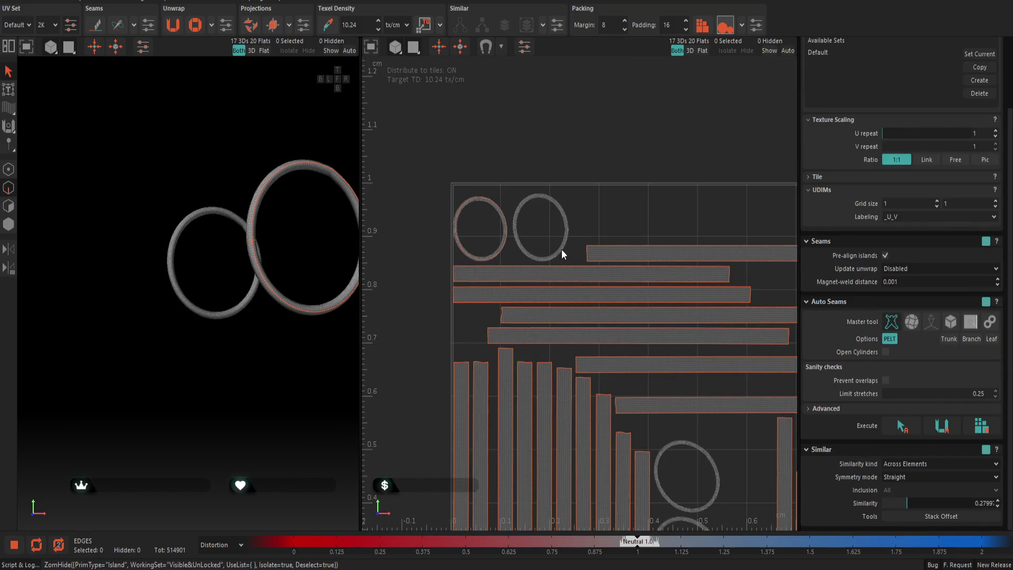
key(i)
scroll(104, 174, up, 2)
scroll(175, 204, up, 3)
scroll(184, 238, up, 3)
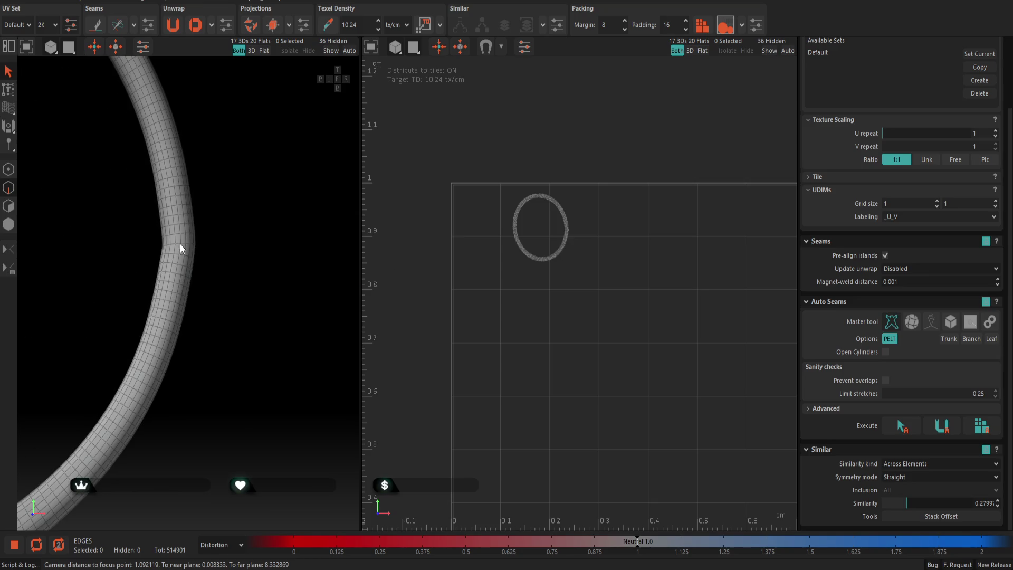
Cut a lengthwise seam on the second ring, then isolate the upper-right circle island
double_click(181, 231)
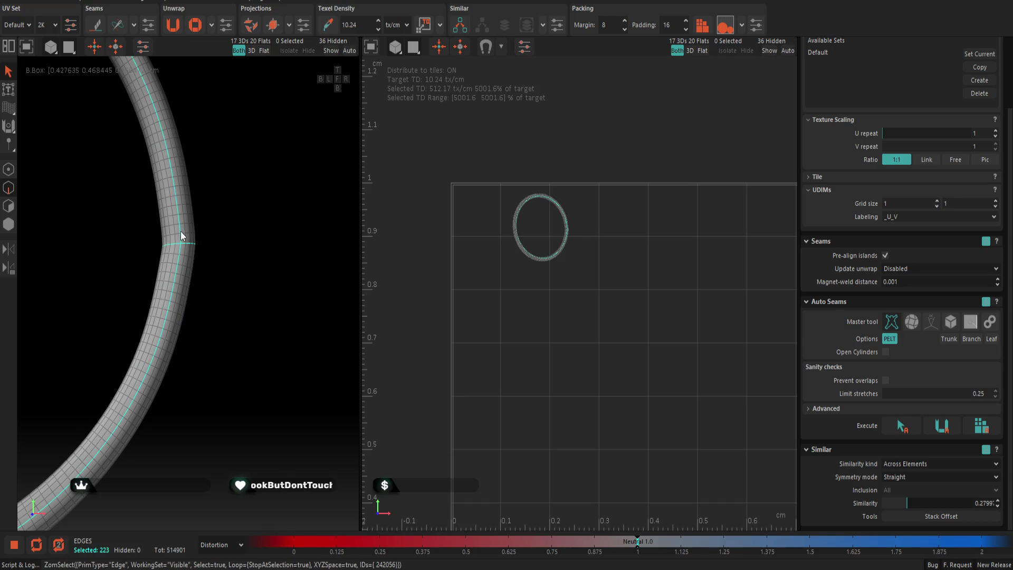
key(c)
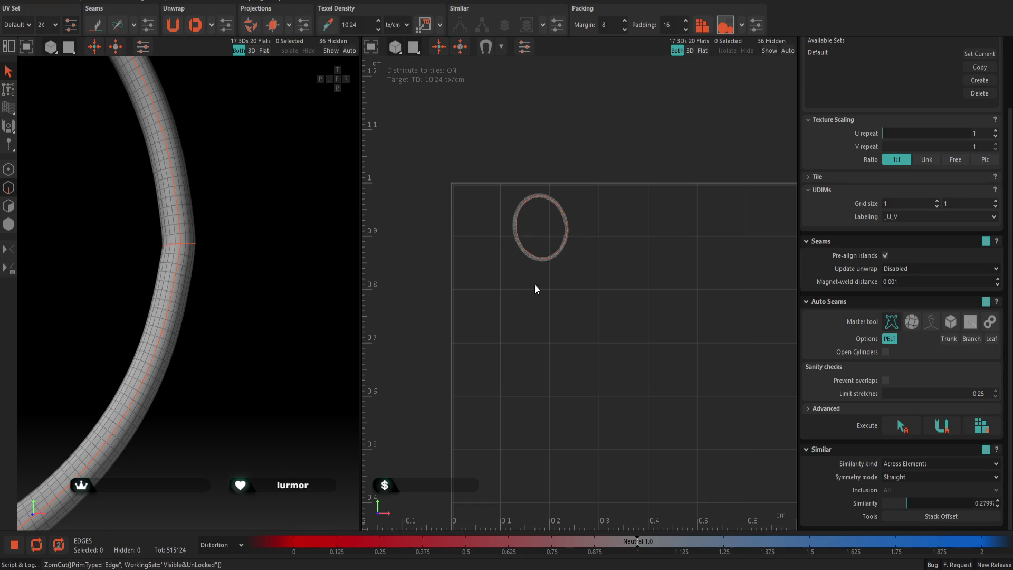
key(i)
scroll(654, 299, down, 3)
scroll(693, 333, up, 3)
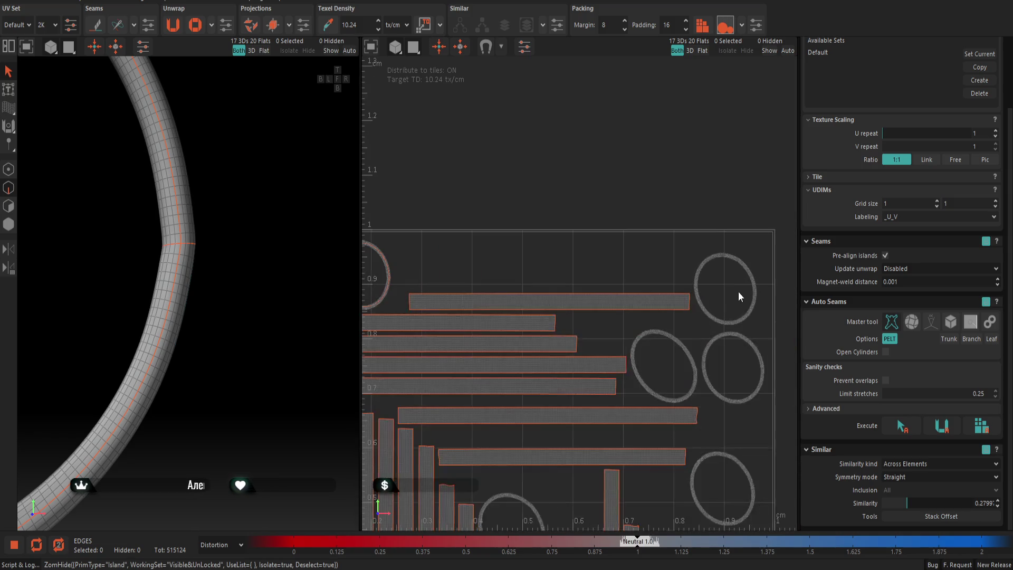
key(i)
scroll(317, 327, up, 2)
scroll(239, 273, up, 3)
scroll(266, 311, up, 3)
scroll(293, 369, up, 2)
scroll(298, 380, up, 3)
scroll(285, 395, up, 2)
Cut lengthwise and cross seams on the third ring, then isolate the ellipse island
double_click(275, 396)
key(c)
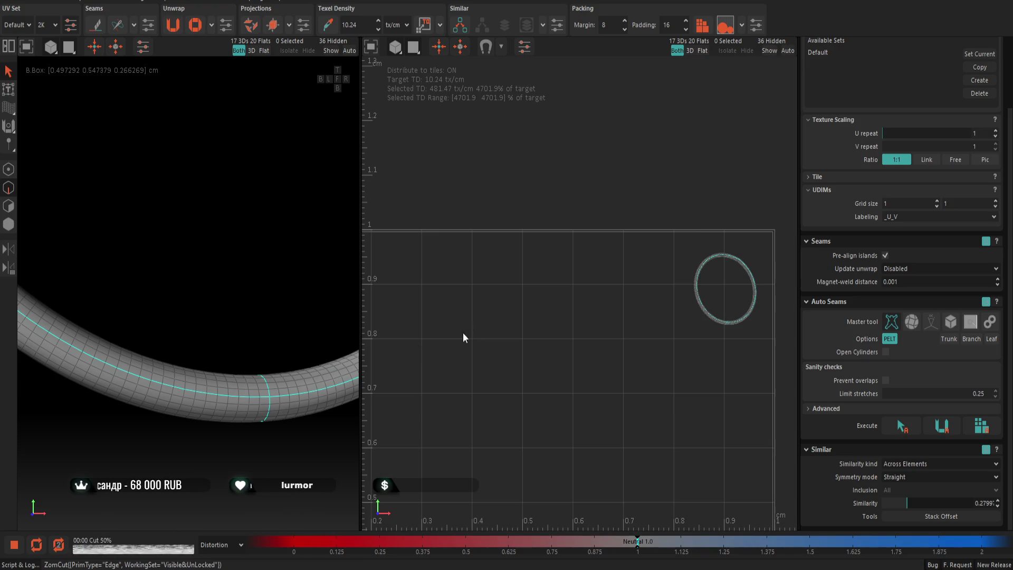
key(shift+h)
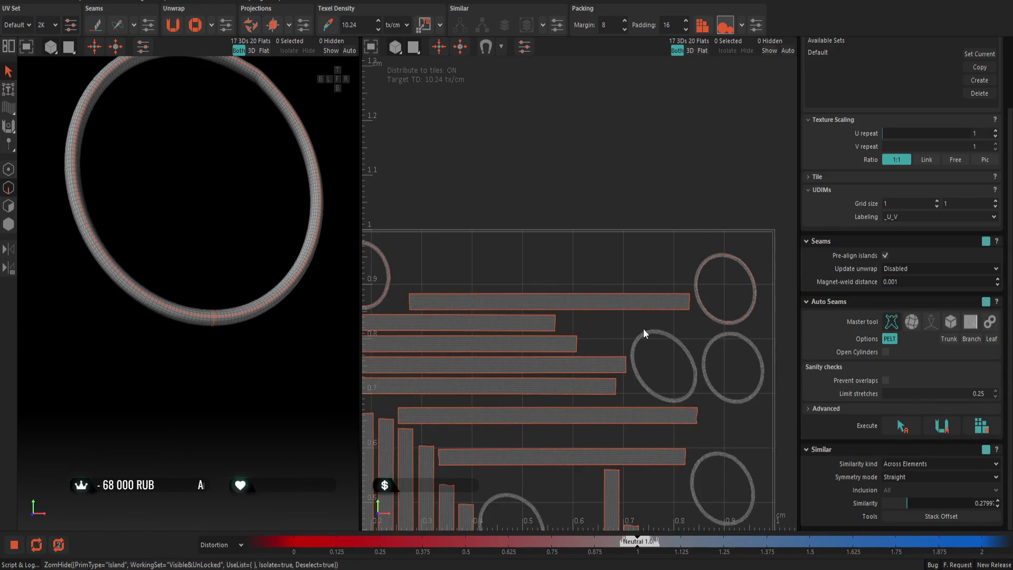
key(i)
Cut a lengthwise seam on the framed ring, reveal all islands and isolate the next ring
key(f)
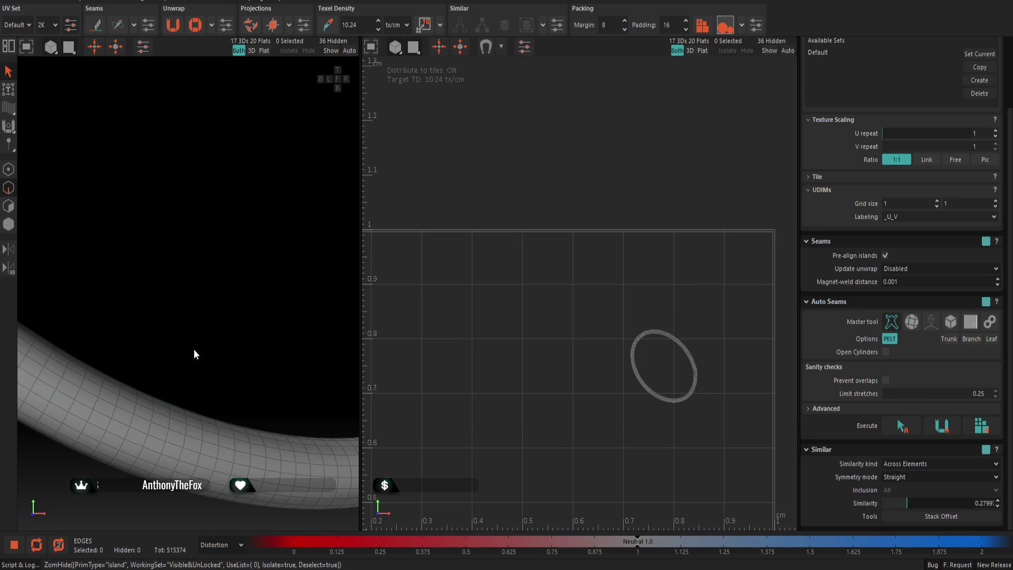
double_click(191, 438)
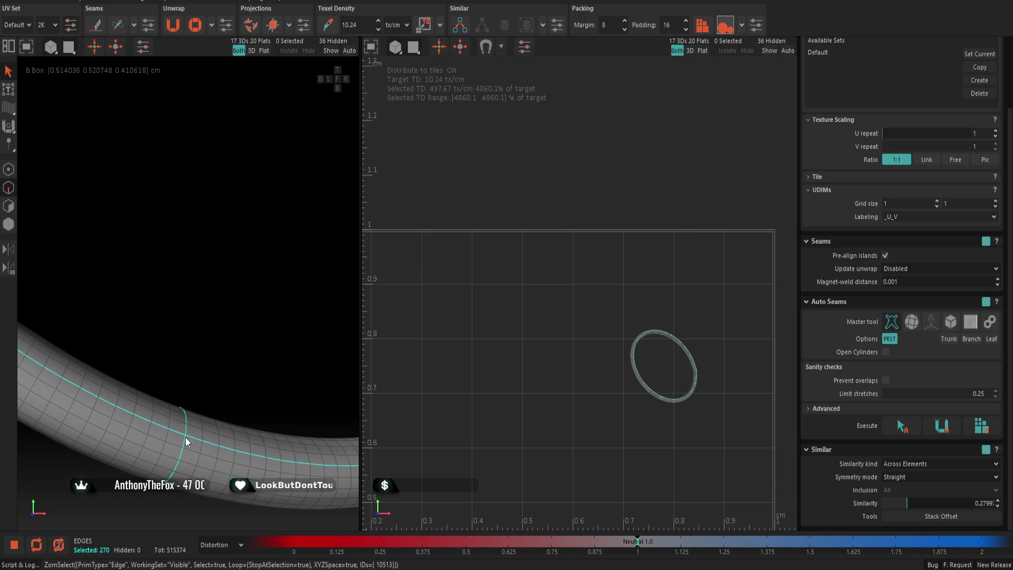
key(c)
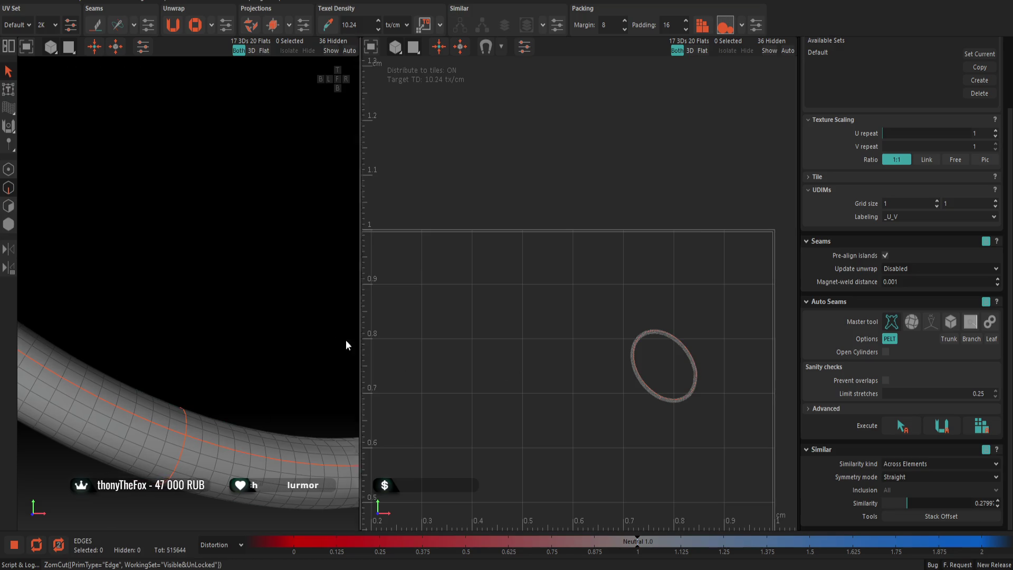
key(u)
key(i)
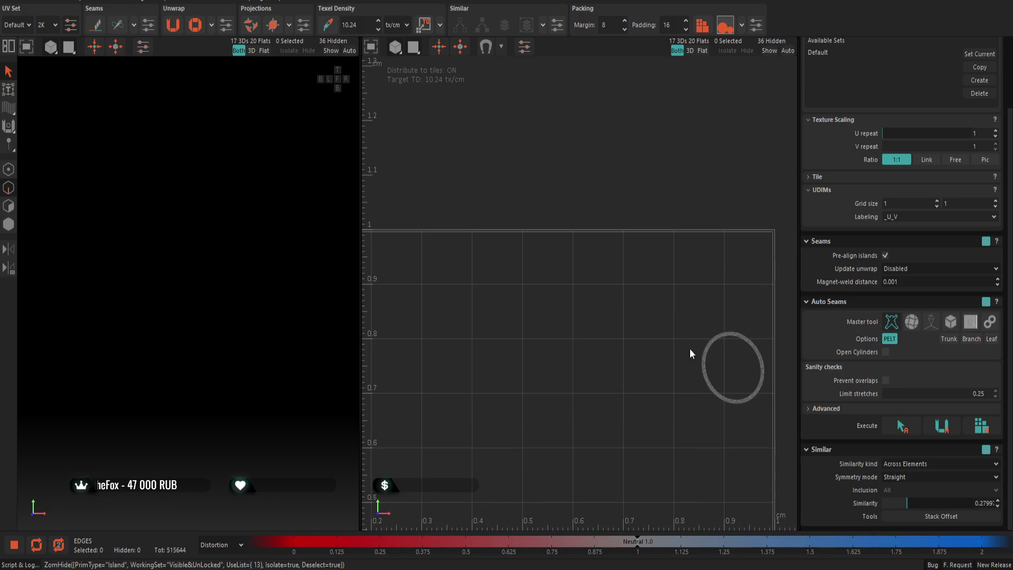
scroll(262, 404, up, 3)
scroll(251, 410, up, 5)
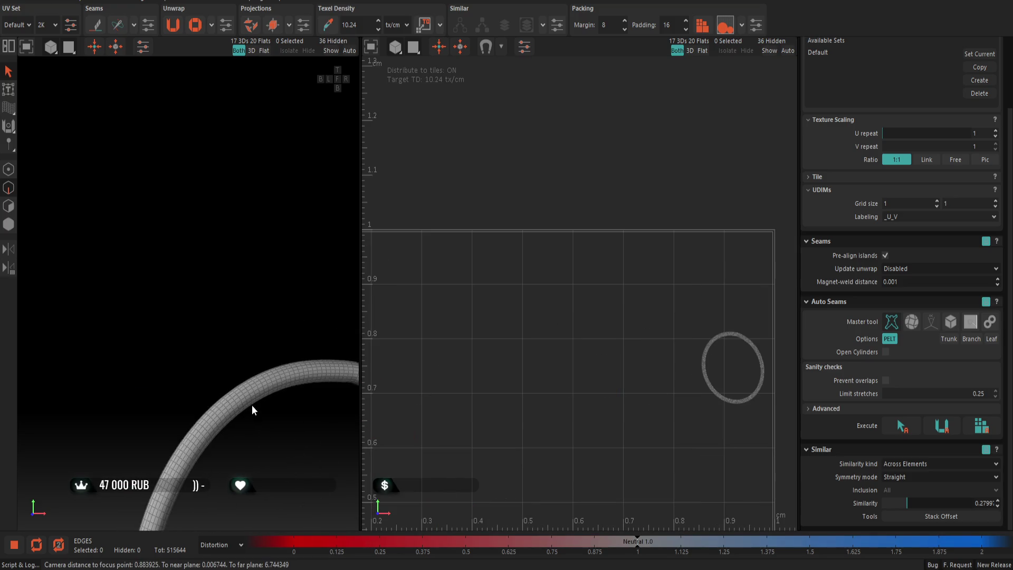
scroll(251, 407, up, 3)
scroll(238, 402, up, 2)
Cut edge-loop and cross seams on that ring, then isolate and frame a single circle island
double_click(233, 392)
shift+double_click(222, 390)
key(c)
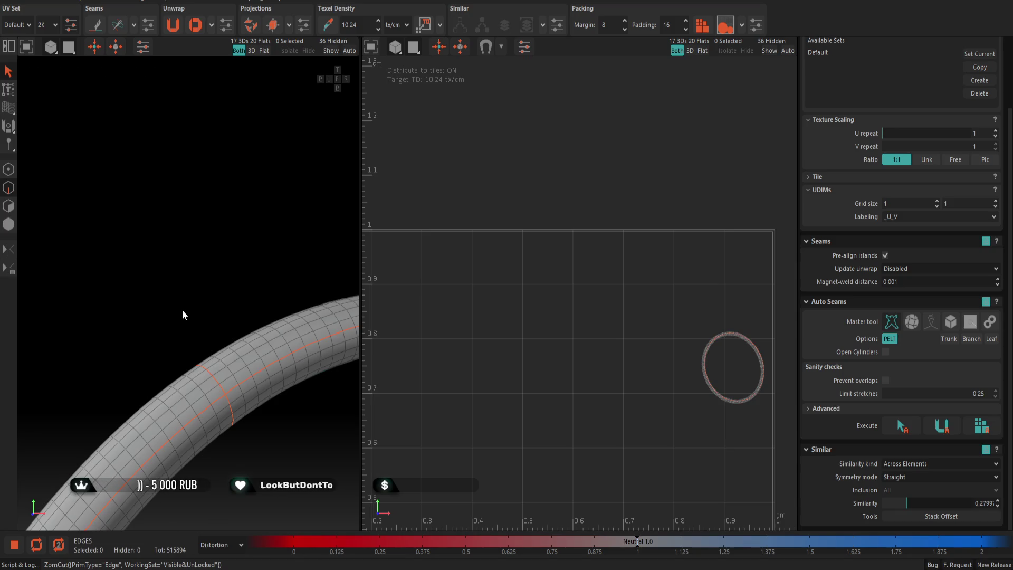
key(i)
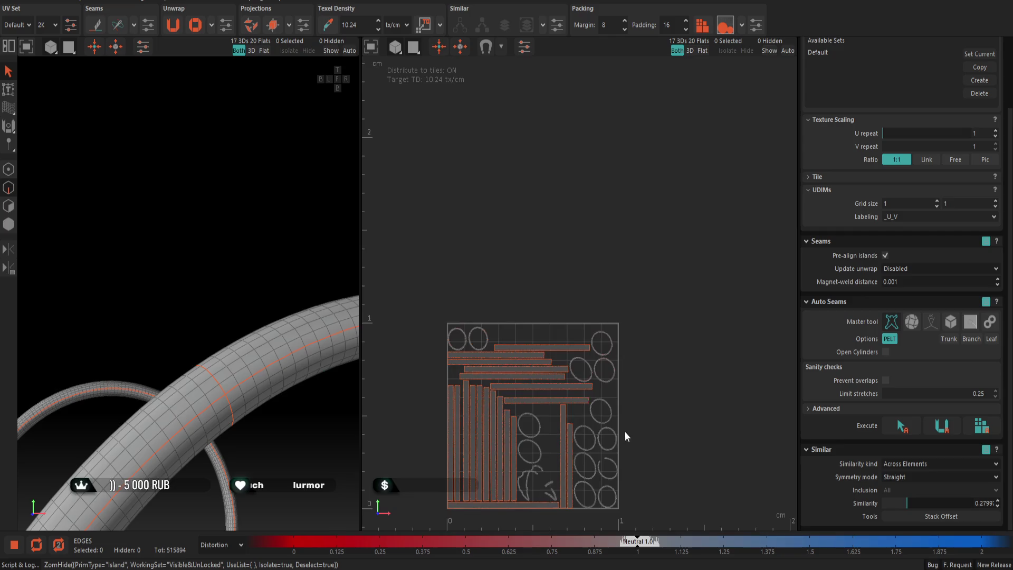
scroll(574, 400, up, 3)
key(i)
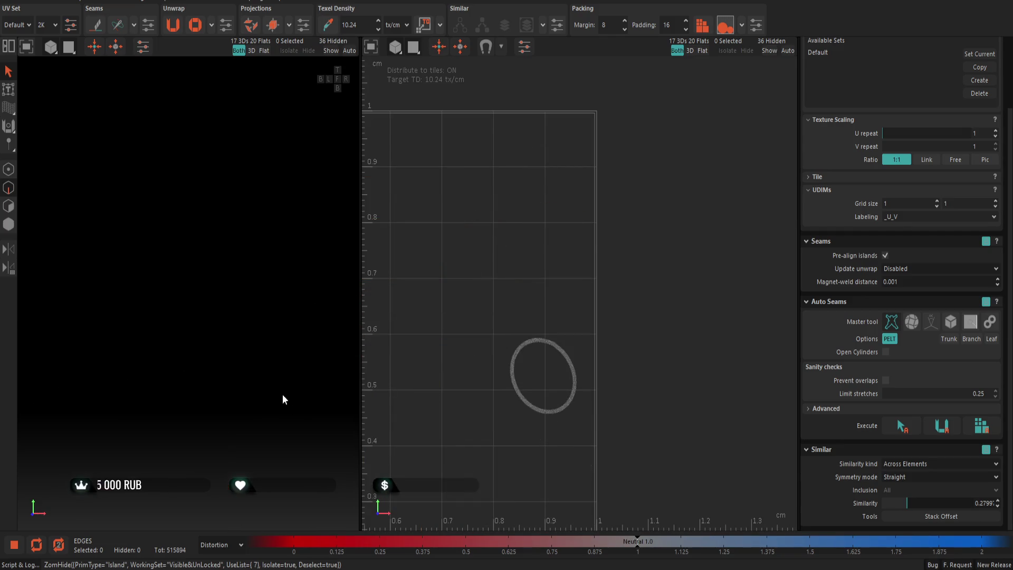
key(f)
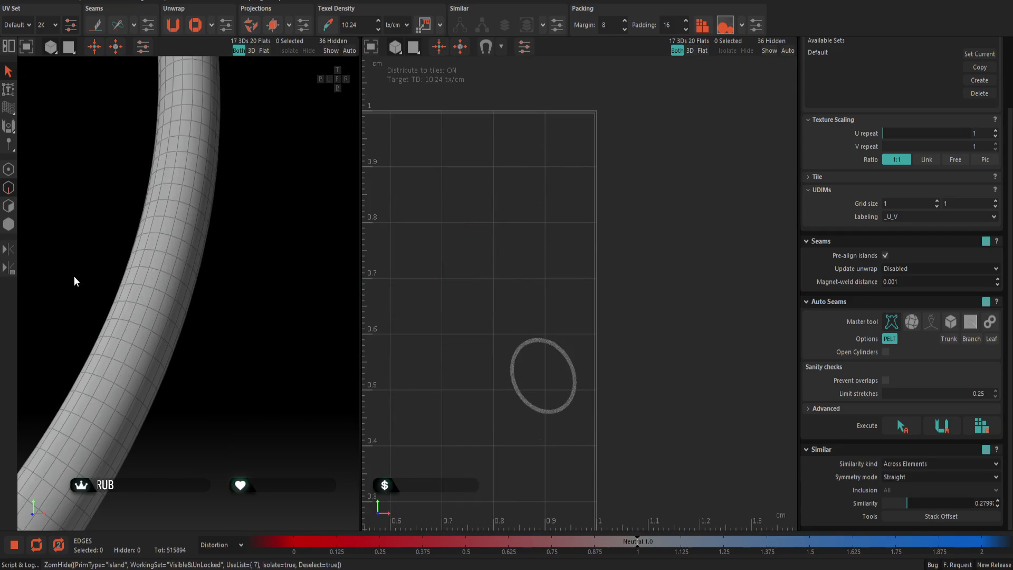
Cut lengthwise and cross seams on the tube, then cycle isolation to the bottom-right ring
double_click(162, 305)
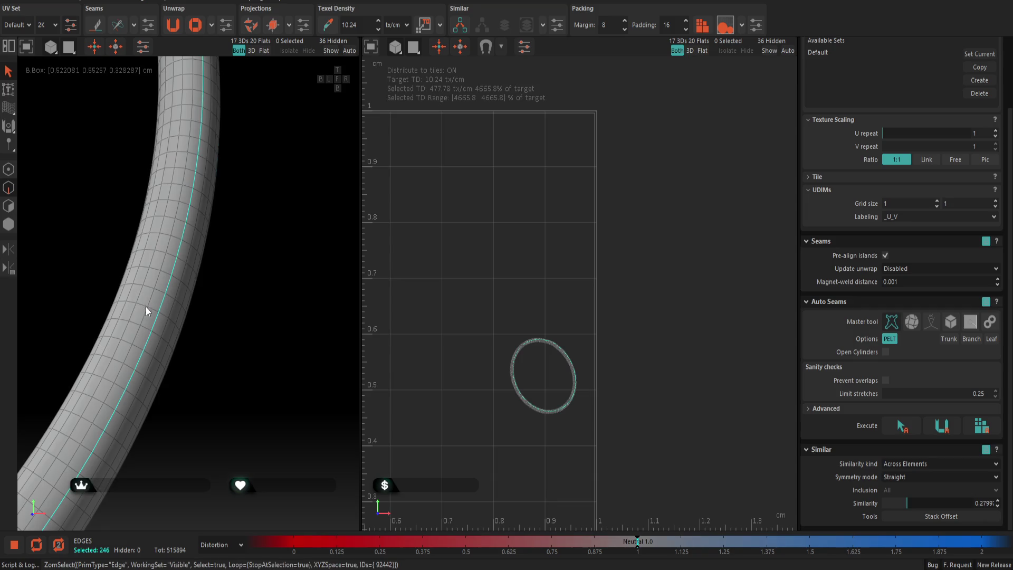
key(c)
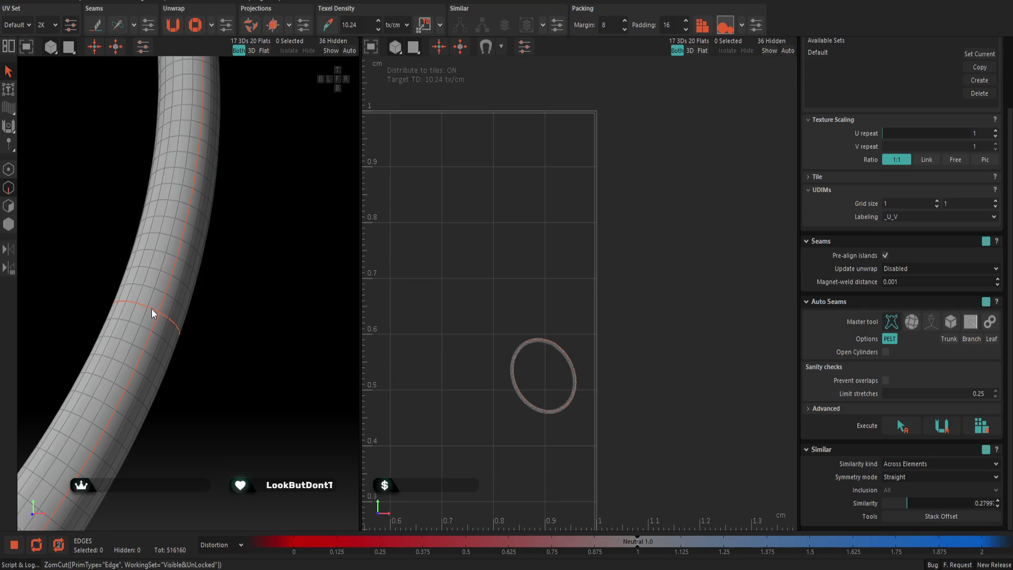
key(i)
key(i)
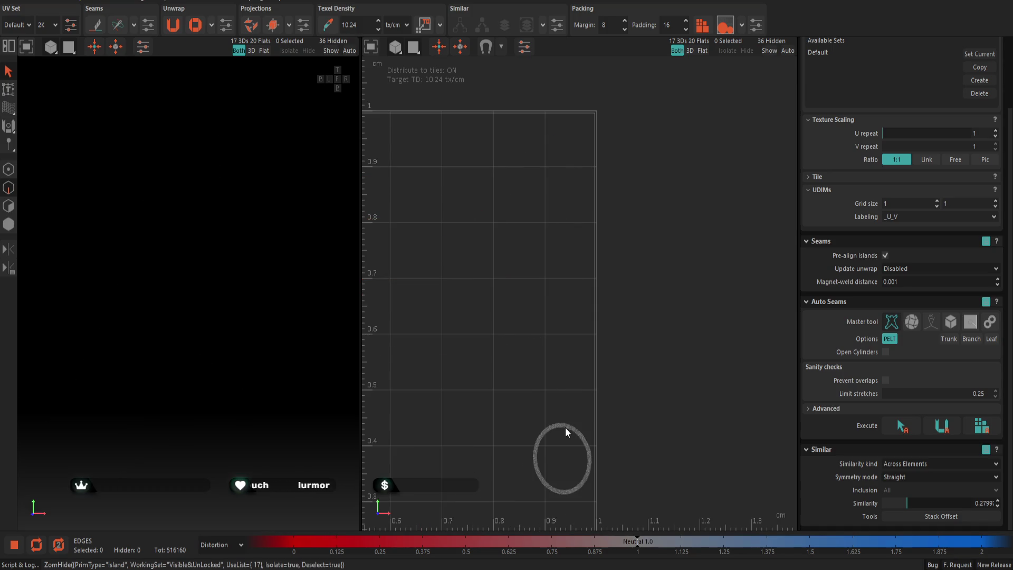
key(i)
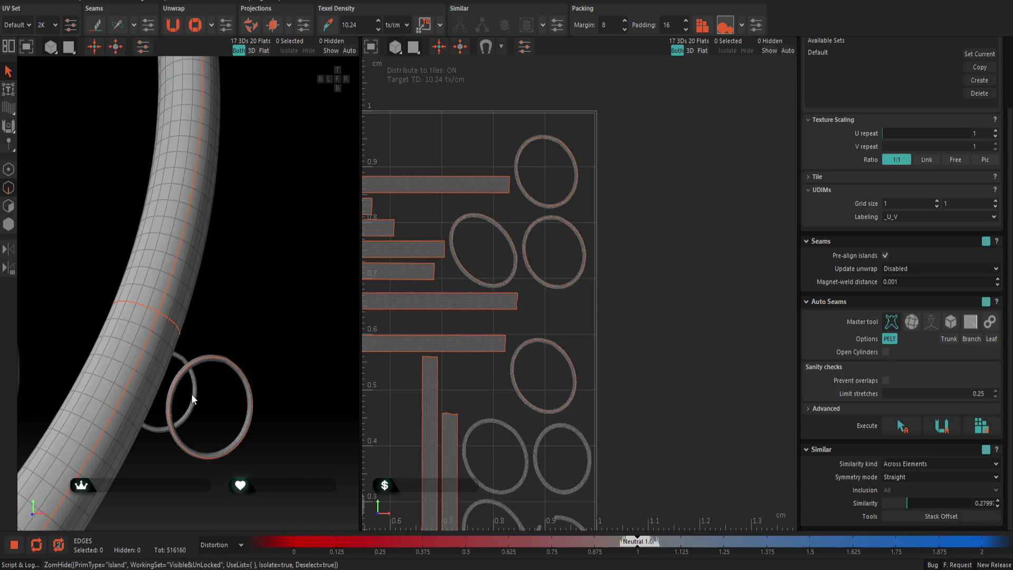
key(i)
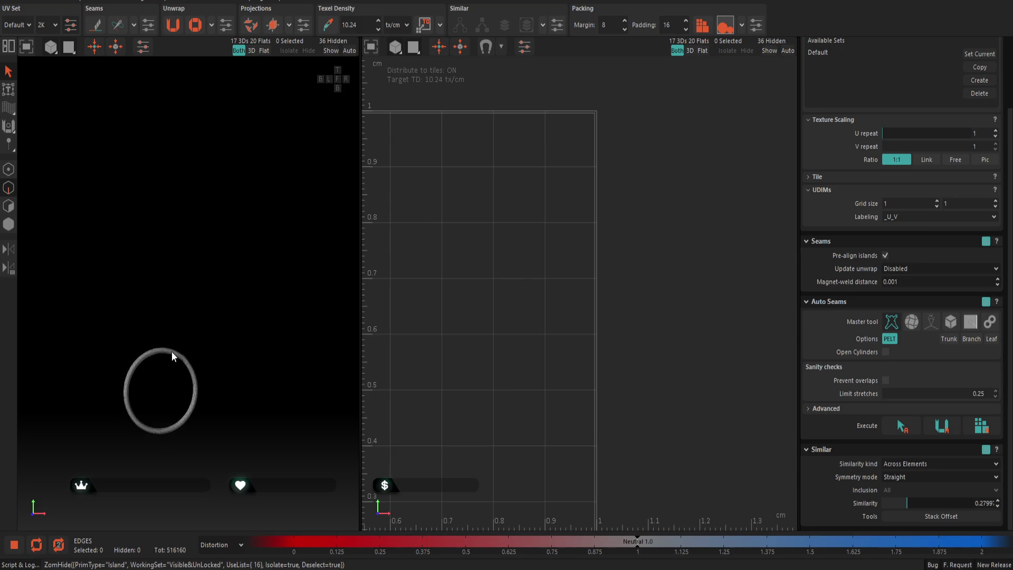
Orbit the ring side-on, cut its cross and lengthwise loops into seams, then isolate the next ring
click(171, 352)
middle_drag(171, 354, 113, 352)
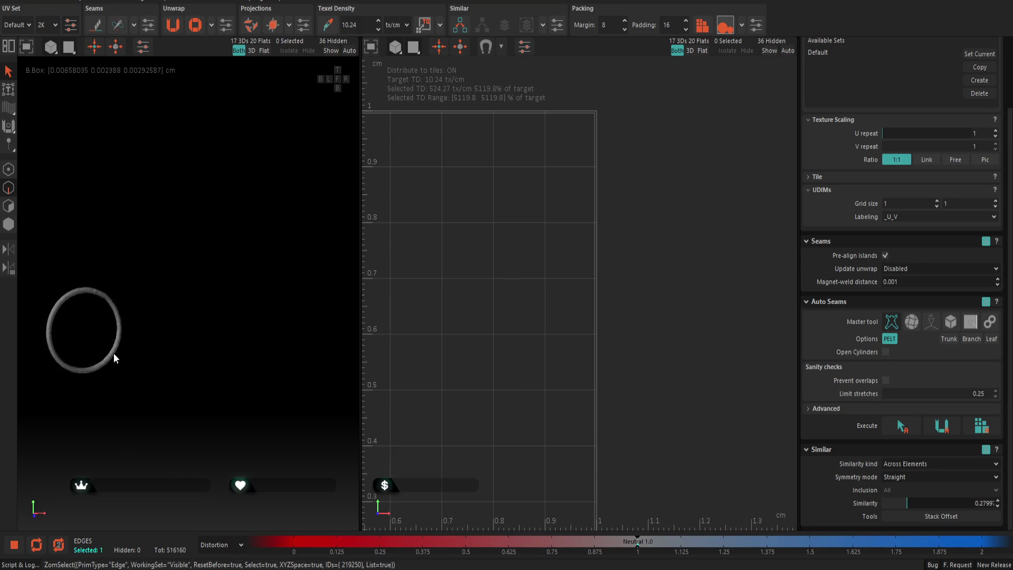
middle_drag(174, 357, 203, 351)
alt+drag(204, 351, 209, 313)
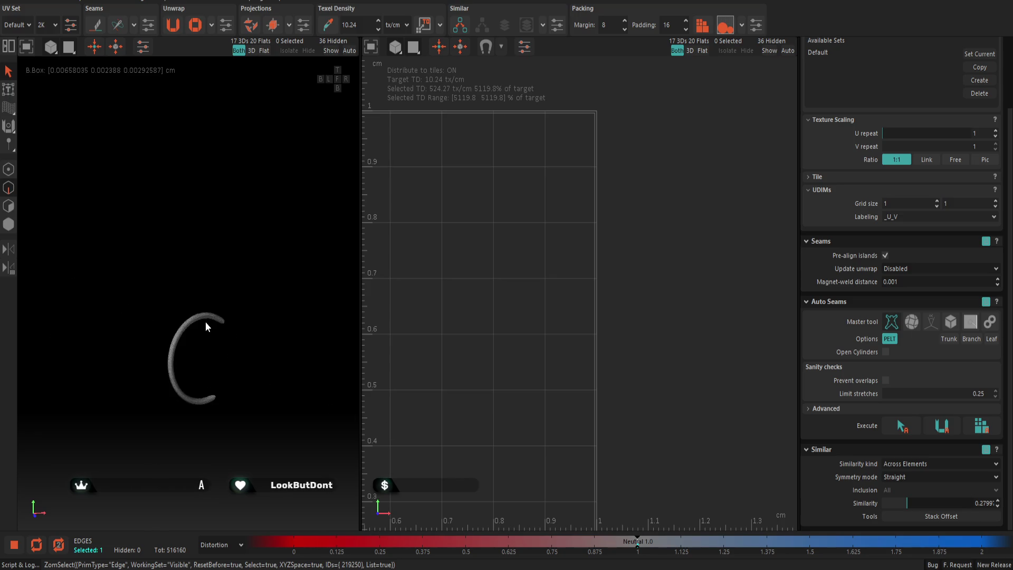
double_click(198, 316)
scroll(198, 318, up, 3)
scroll(198, 319, up, 3)
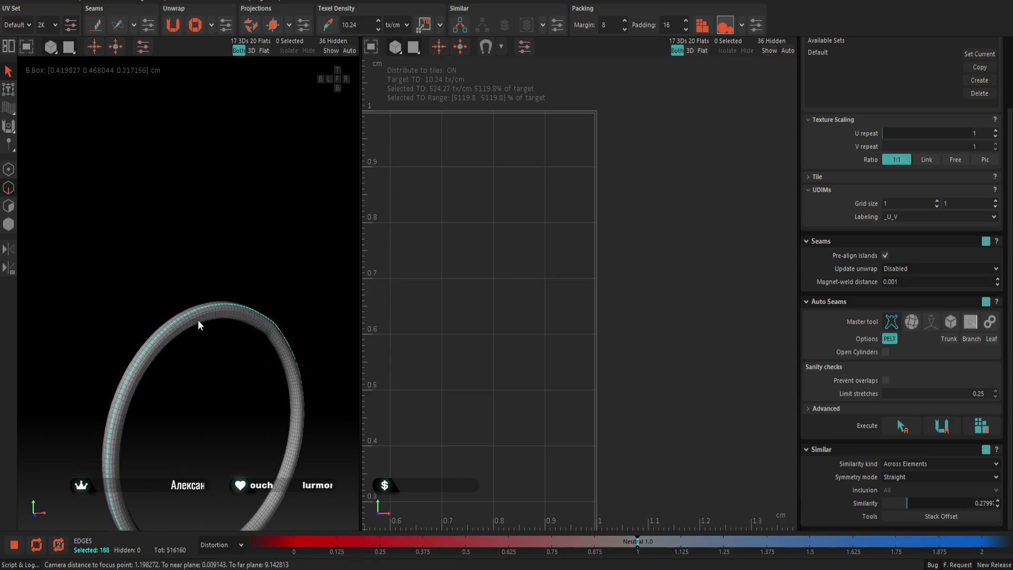
scroll(198, 320, up, 2)
click(230, 351)
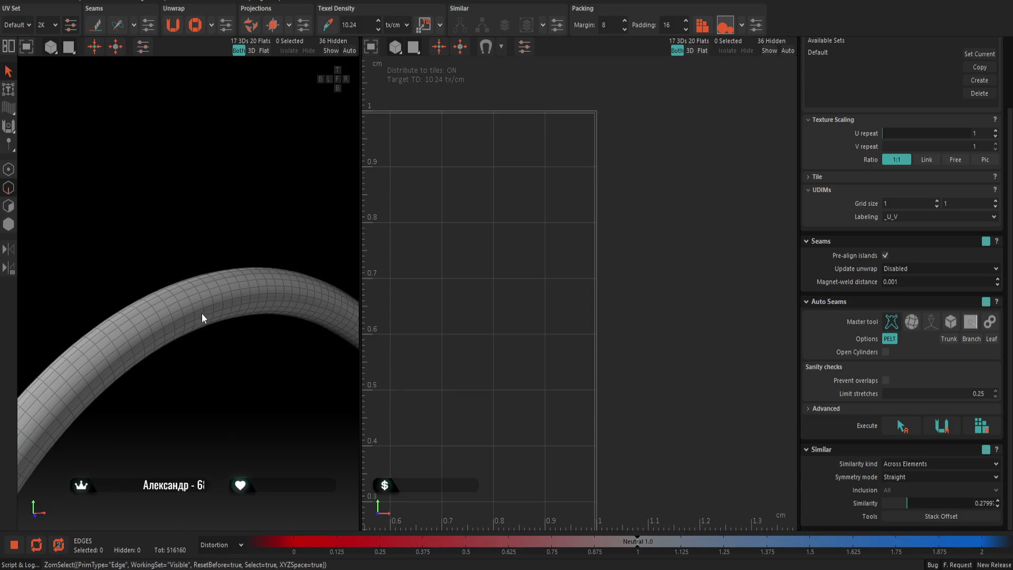
scroll(199, 313, up, 1)
double_click(199, 300)
shift+double_click(195, 311)
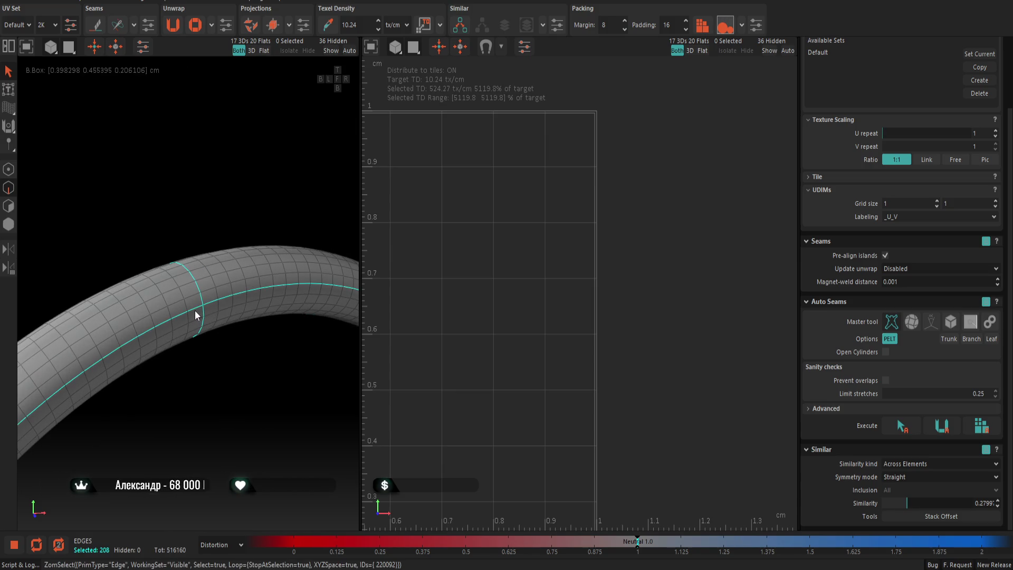
key(c)
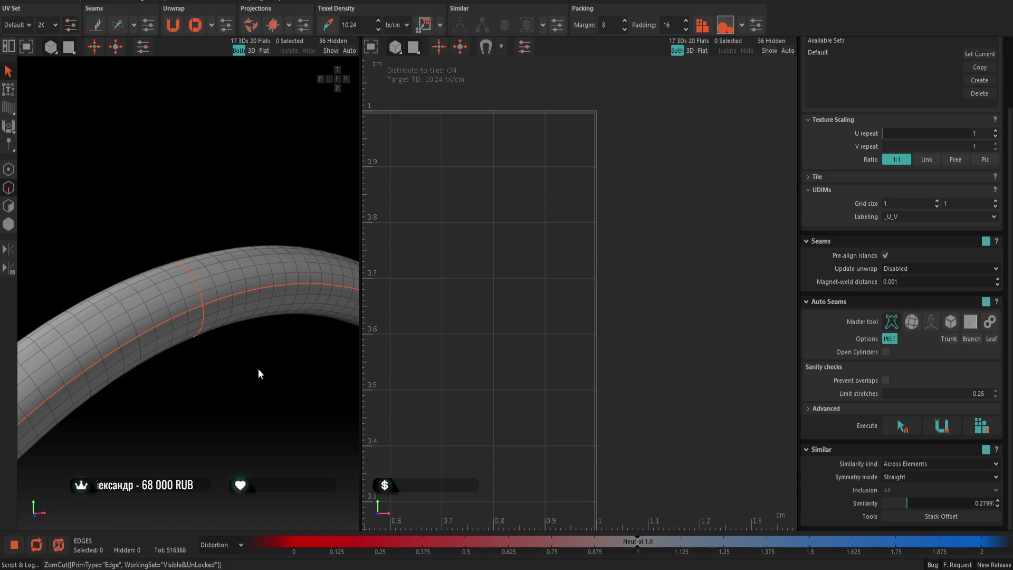
key(u)
key(i)
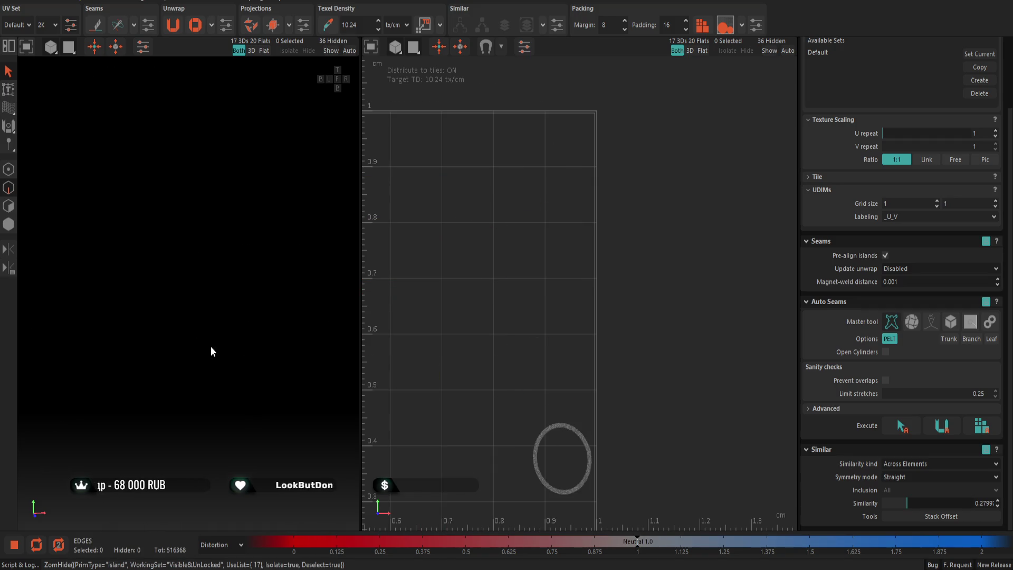
scroll(211, 343, up, 2)
scroll(162, 305, up, 3)
scroll(181, 307, up, 3)
scroll(182, 307, up, 3)
Cut lengthwise and cross seams on that ring, then pick and isolate another ring island
double_click(194, 301)
double_click(169, 298)
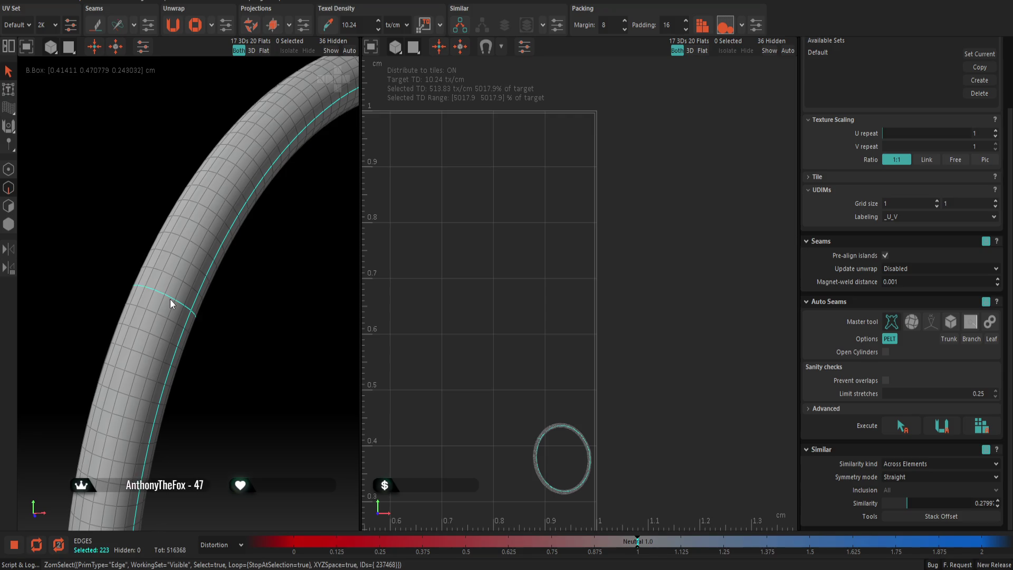
key(c)
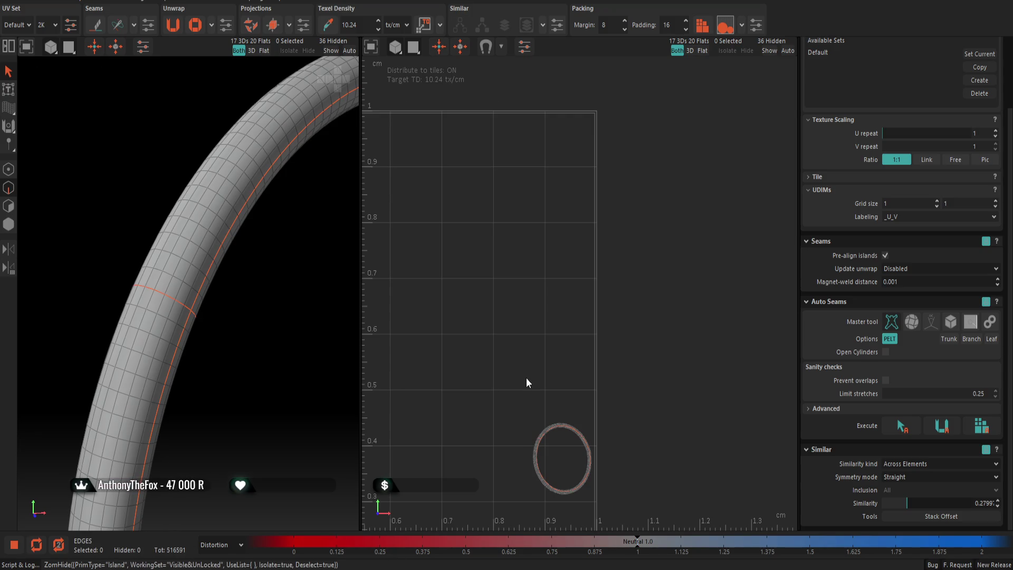
key(u)
click(503, 424)
key(i)
scroll(250, 327, up, 2)
scroll(318, 378, up, 3)
scroll(232, 301, up, 3)
scroll(205, 248, up, 2)
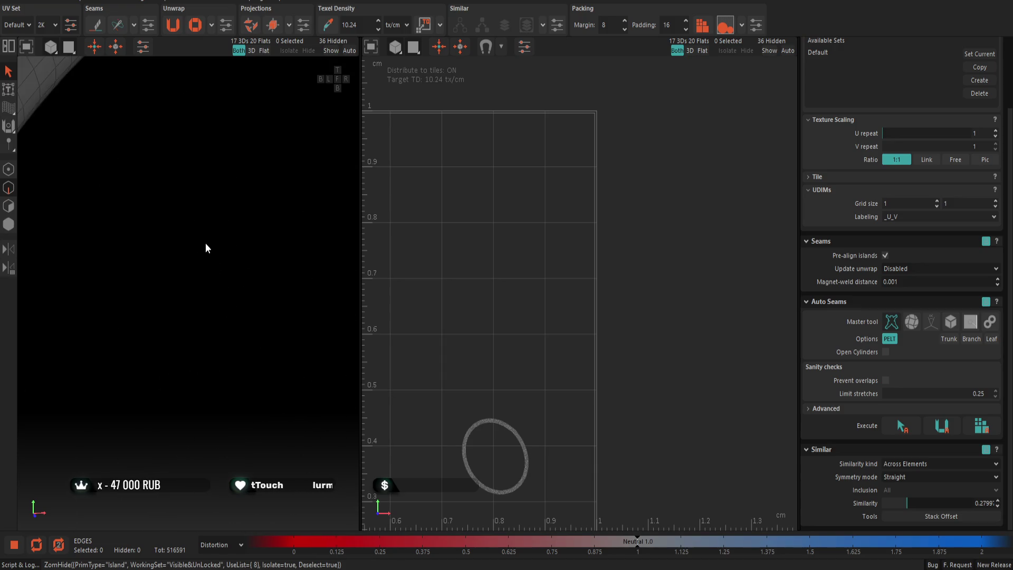
scroll(139, 181, down, 2)
Cut a seam along that ring's length, unhide everything and isolate one more ring
double_click(125, 147)
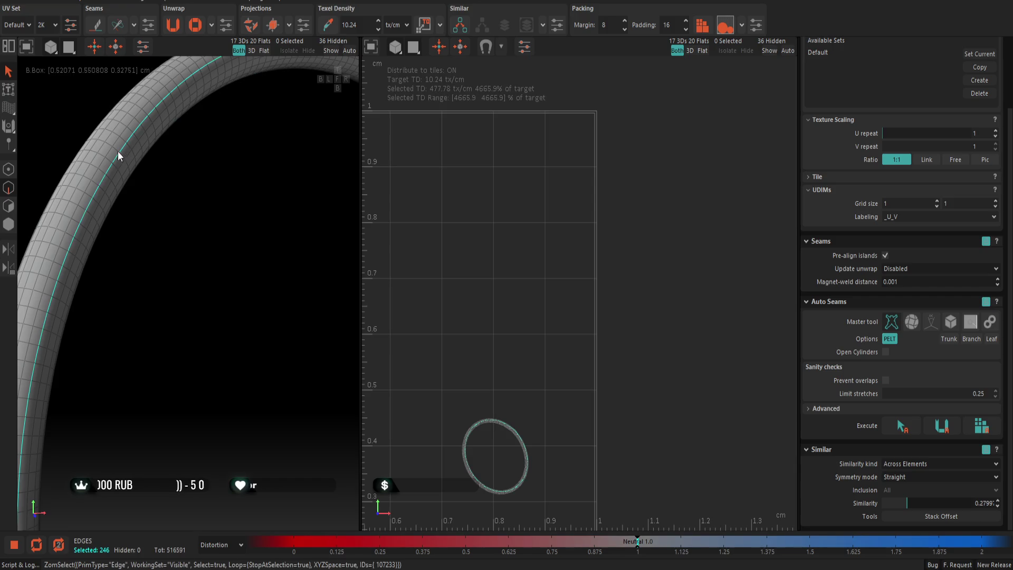
key(c)
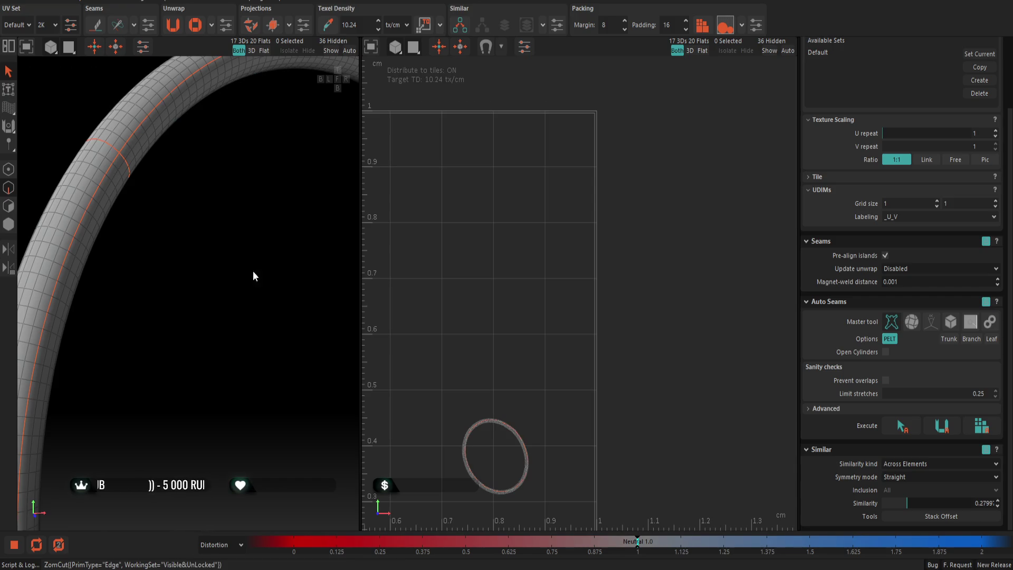
key(shift+h)
scroll(525, 403, down, 2)
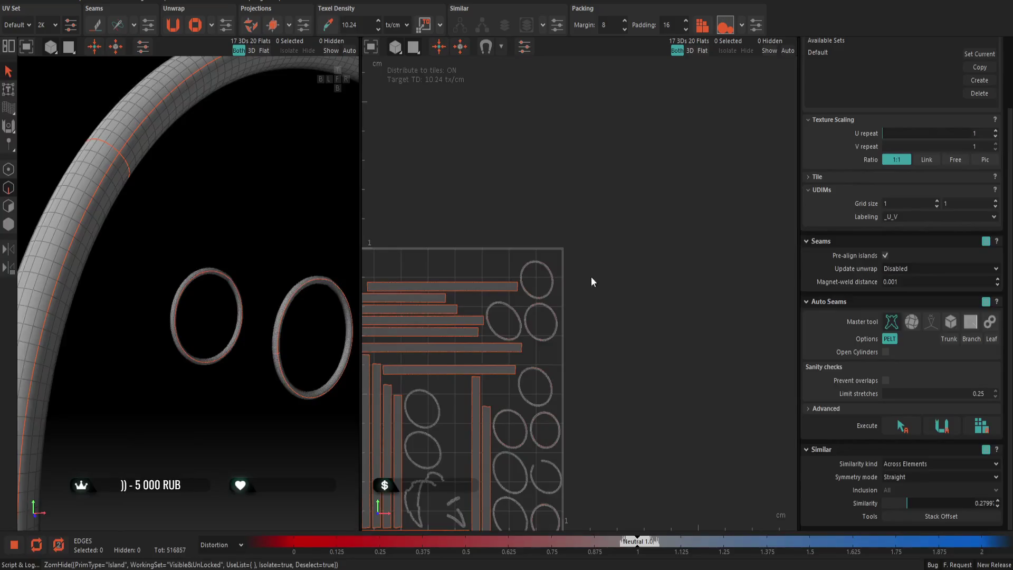
key(i)
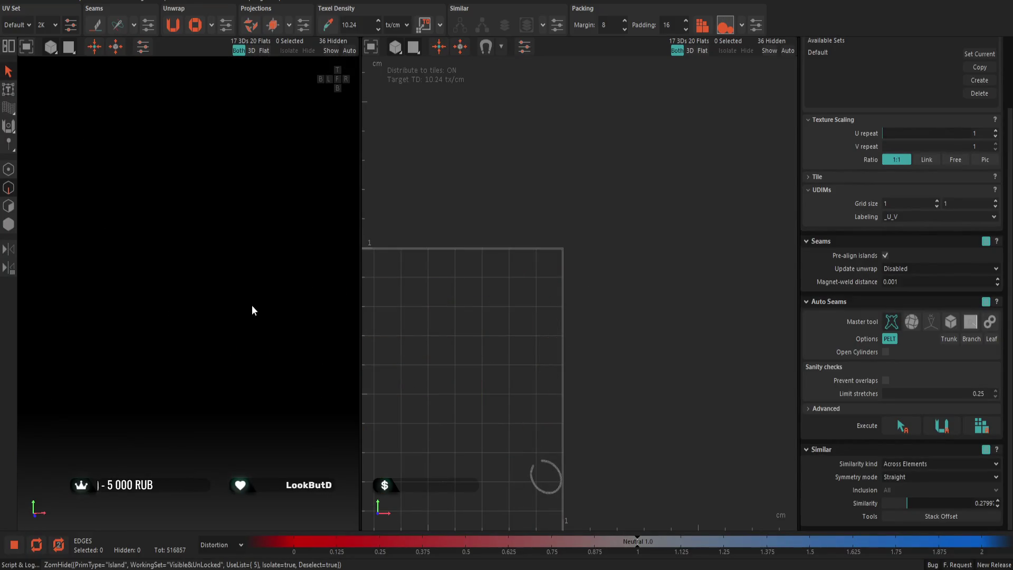
Cut seams at both open tube ends and along its length, then isolate the oval ring island
key(f)
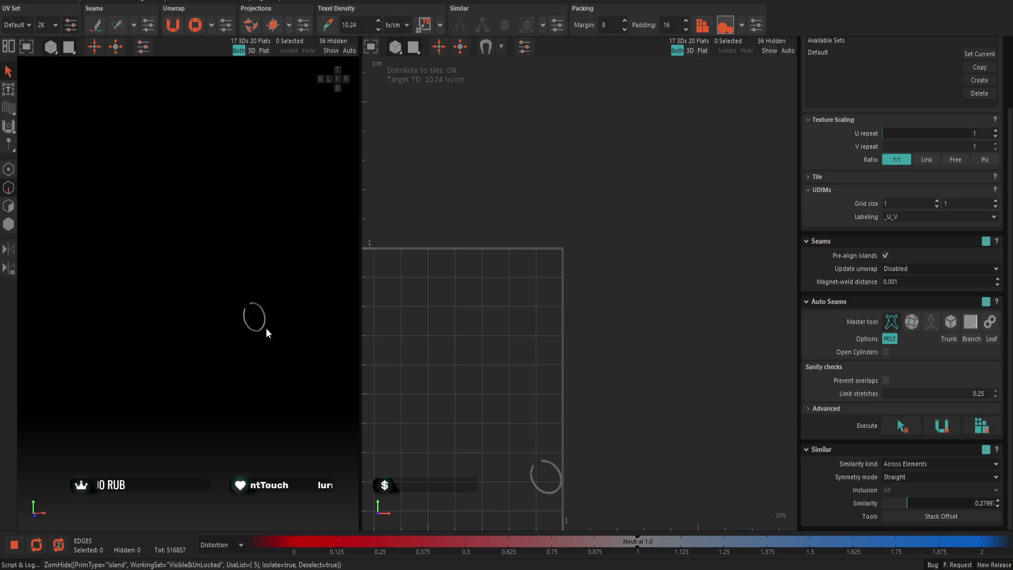
scroll(232, 279, up, 5)
scroll(231, 279, down, 5)
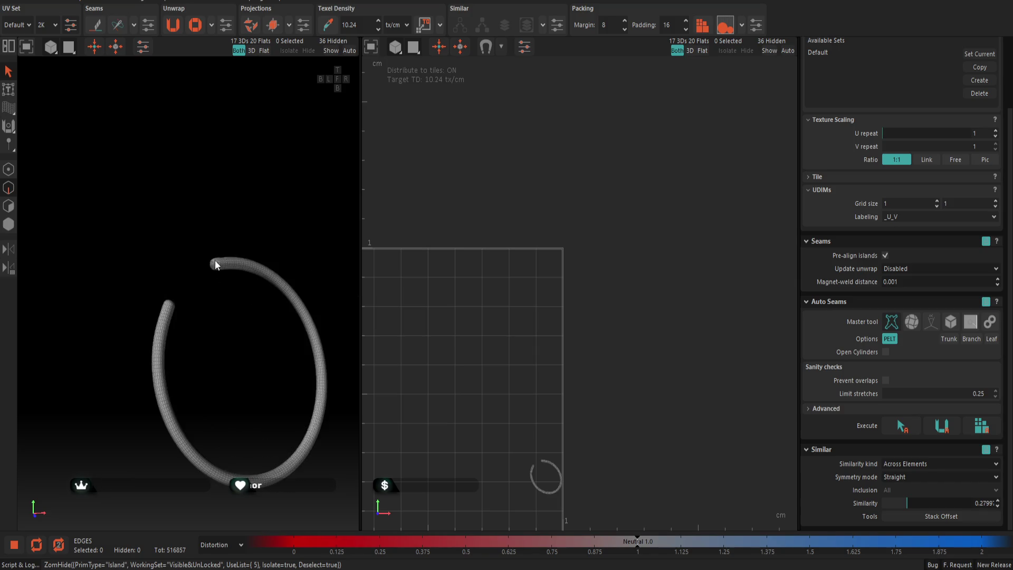
scroll(216, 262, up, 6)
double_click(219, 296)
scroll(219, 296, down, 3)
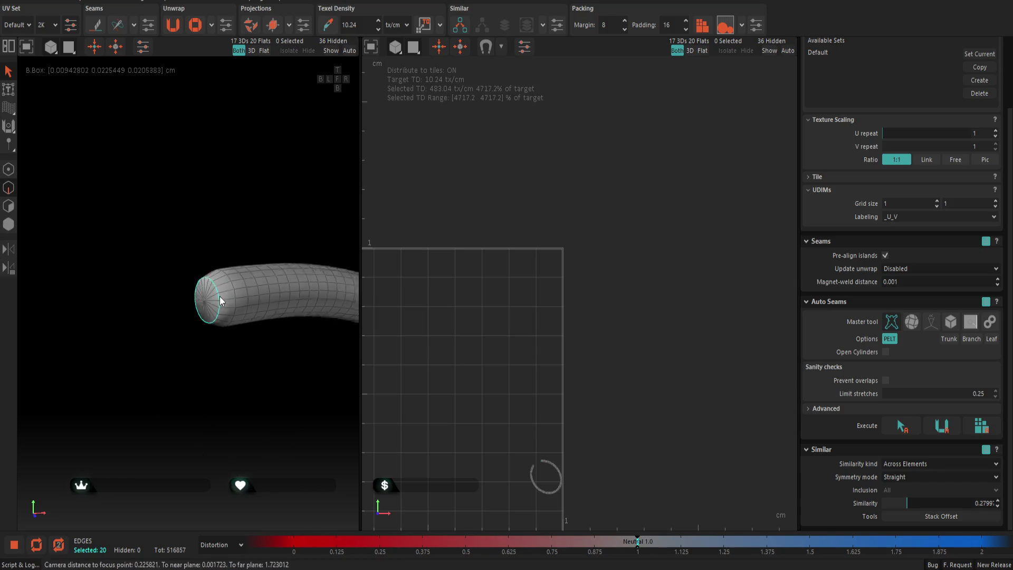
scroll(115, 382, up, 1)
scroll(90, 360, up, 2)
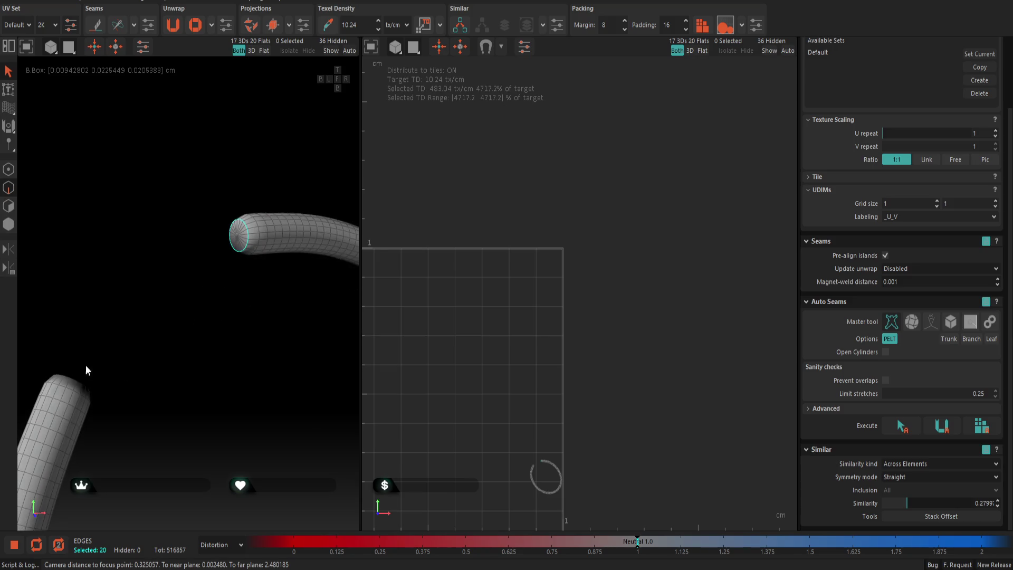
scroll(70, 388, up, 2)
shift+double_click(71, 380)
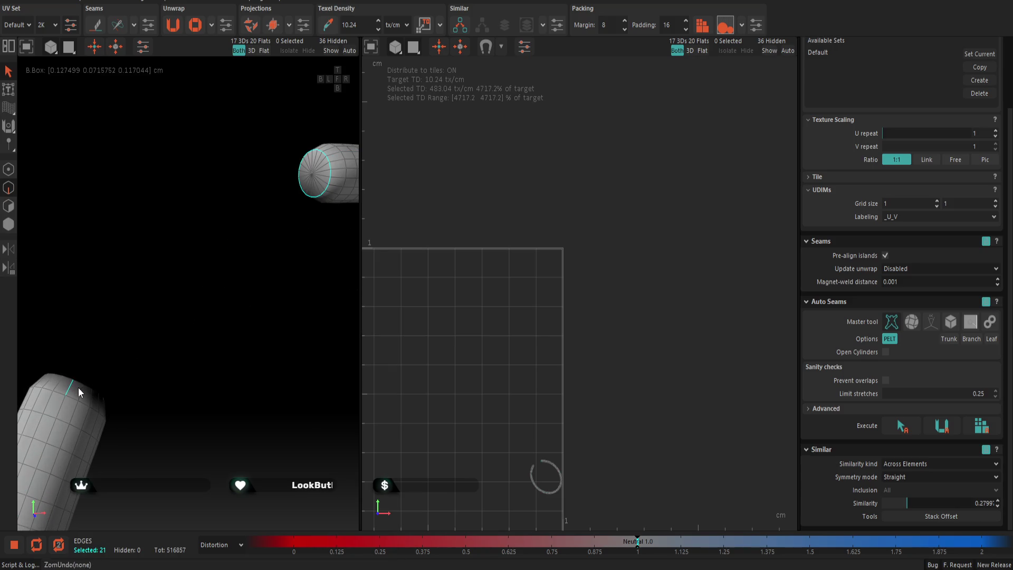
shift+double_click(92, 427)
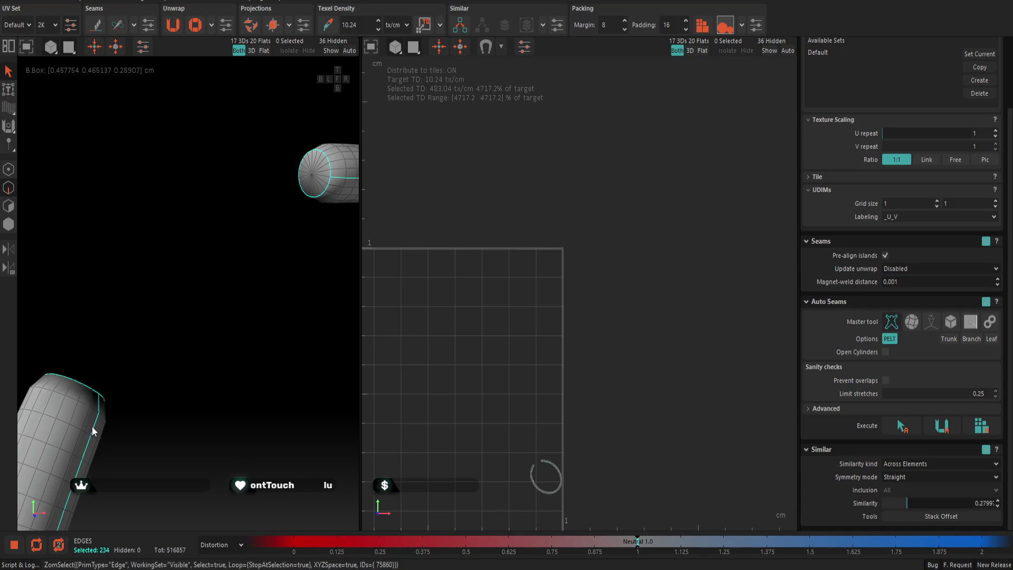
scroll(118, 408, down, 2)
scroll(167, 364, down, 2)
key(c)
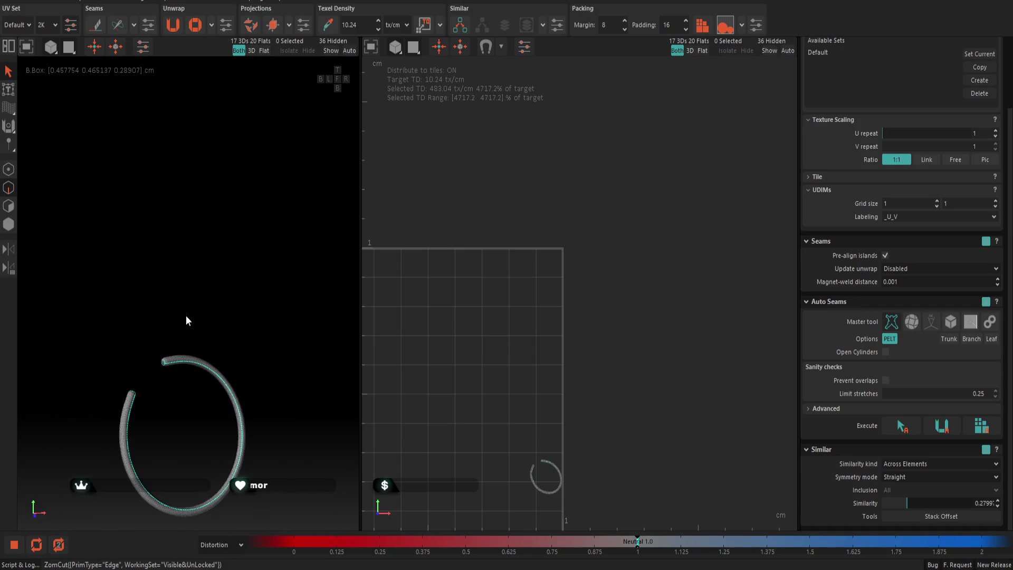
key(shift+h)
key(i)
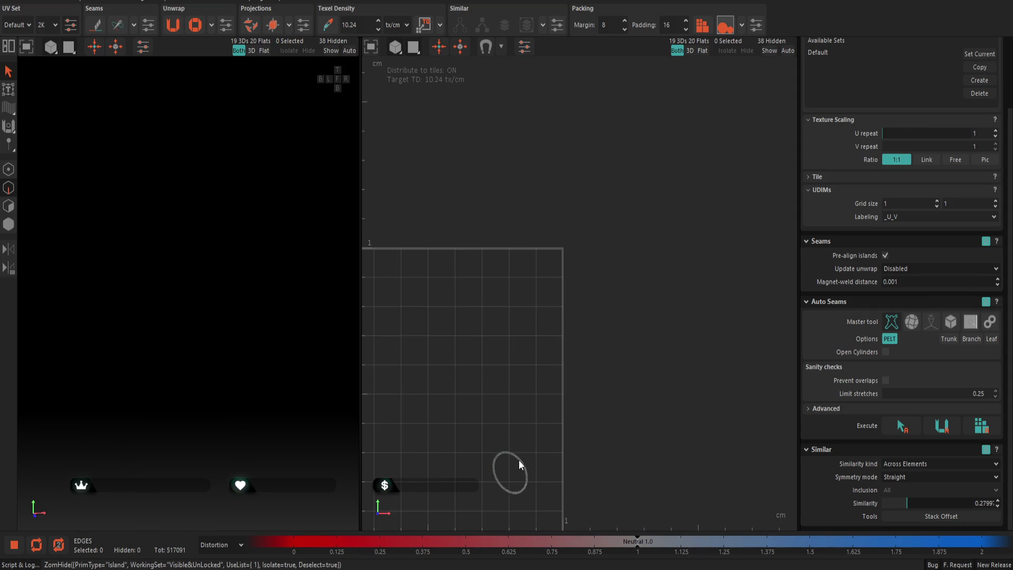
scroll(90, 274, up, 1)
scroll(108, 284, up, 2)
scroll(98, 285, up, 3)
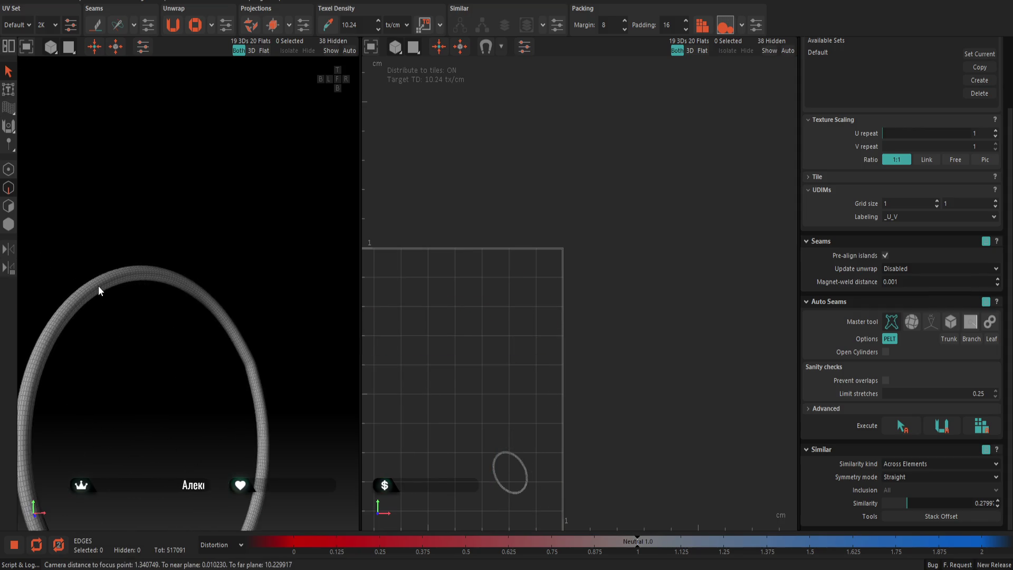
scroll(97, 290, up, 3)
scroll(97, 289, up, 2)
Cut a crosswise seam on the tube, then isolate the next ring island and bring it into view
double_click(96, 278)
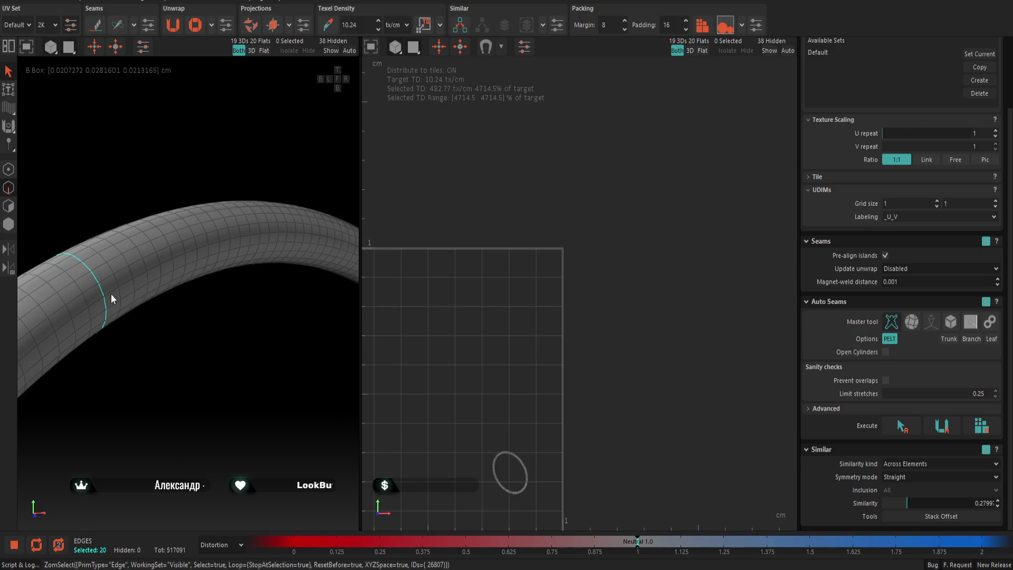
key(c)
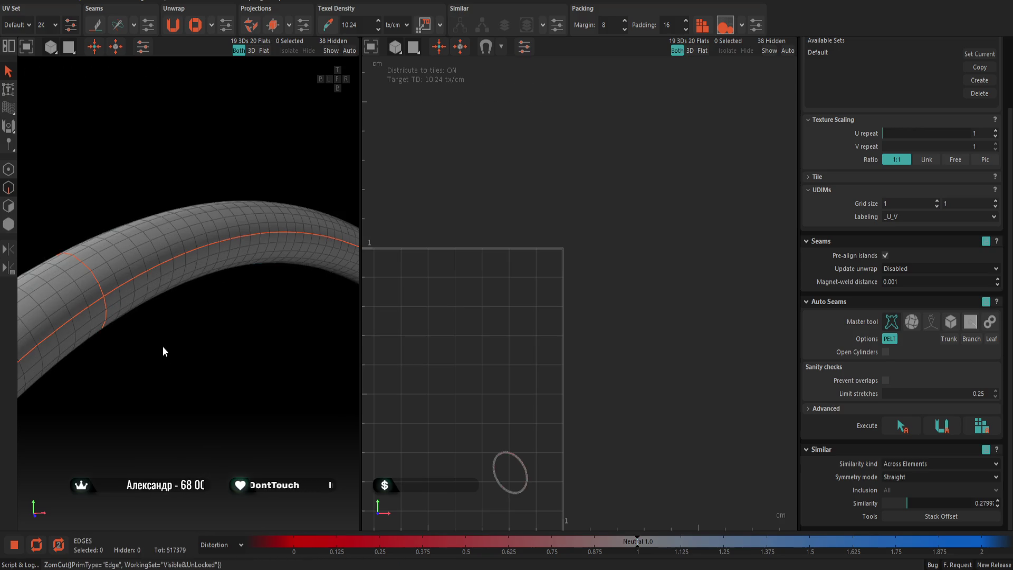
scroll(174, 332, down, 2)
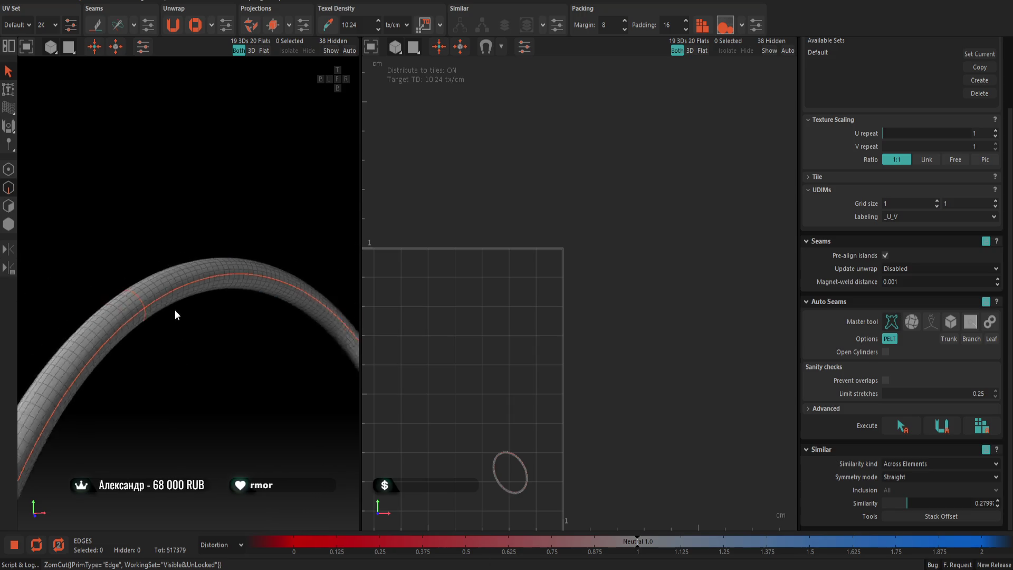
scroll(175, 311, down, 1)
scroll(395, 369, down, 2)
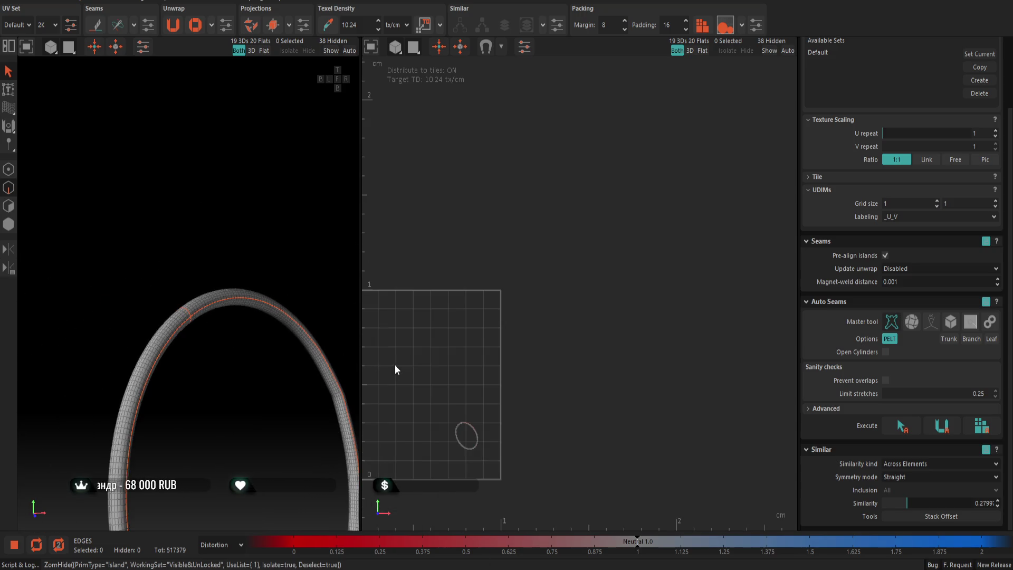
key(shift+h)
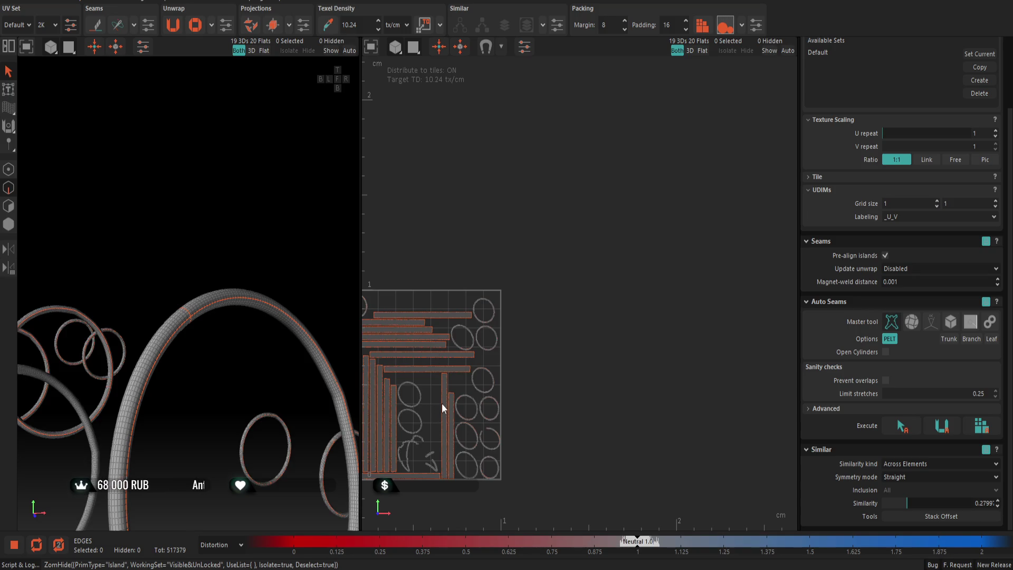
scroll(476, 451, up, 5)
key(i)
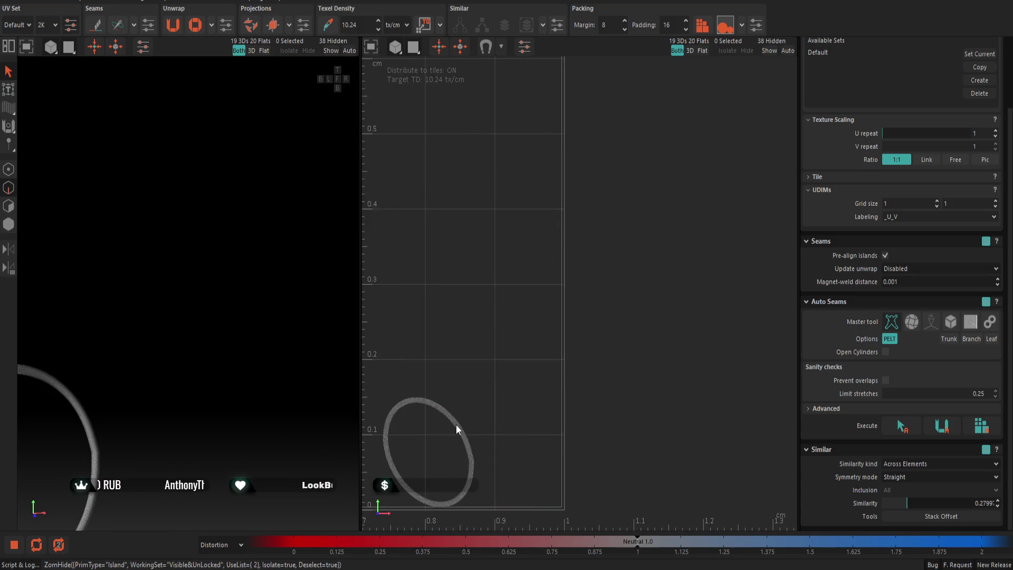
middle_drag(115, 408, 188, 359)
scroll(187, 358, up, 2)
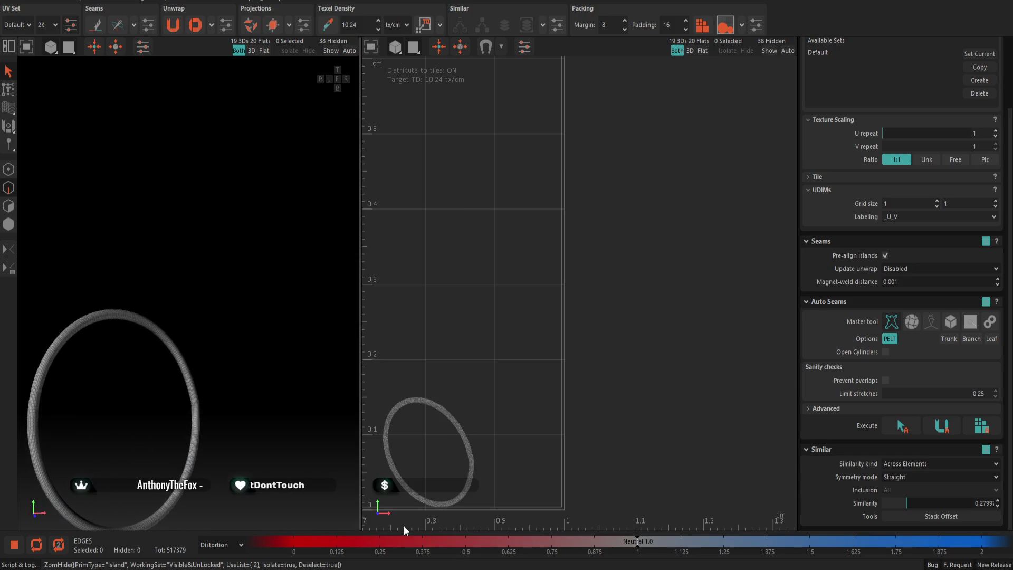
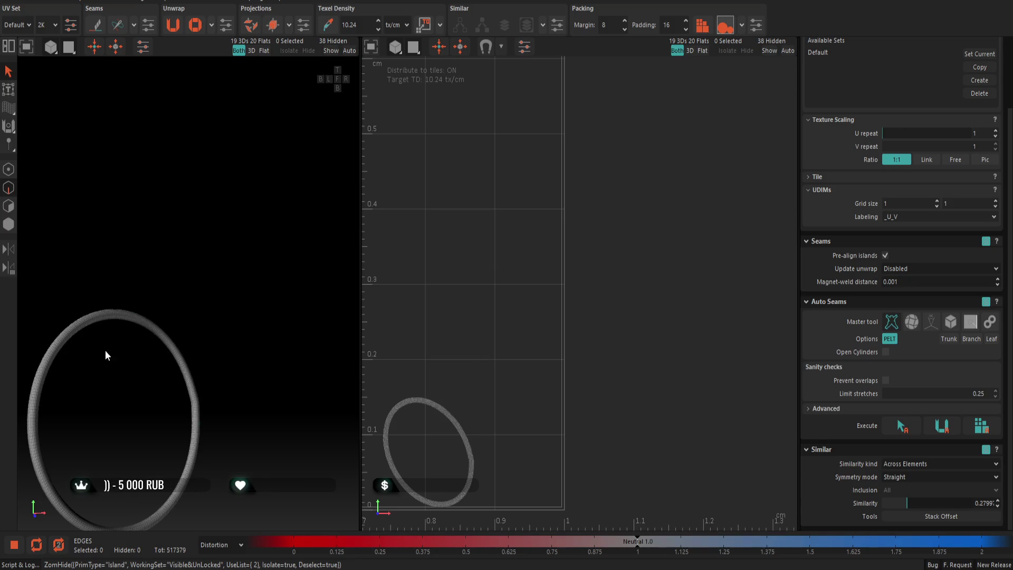
Cut a lengthwise seam along the first ring's tube and frame all islands again
alt+drag(113, 358, 108, 361)
scroll(223, 307, up, 2)
scroll(128, 309, up, 3)
scroll(127, 301, up, 3)
double_click(115, 296)
key(c)
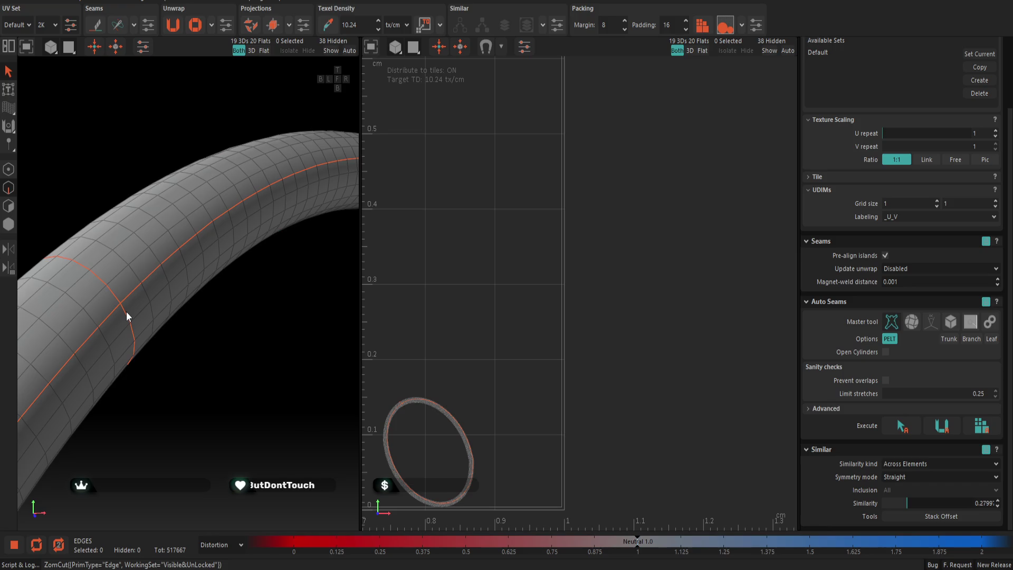
scroll(125, 311, down, 3)
scroll(125, 312, down, 3)
key(i)
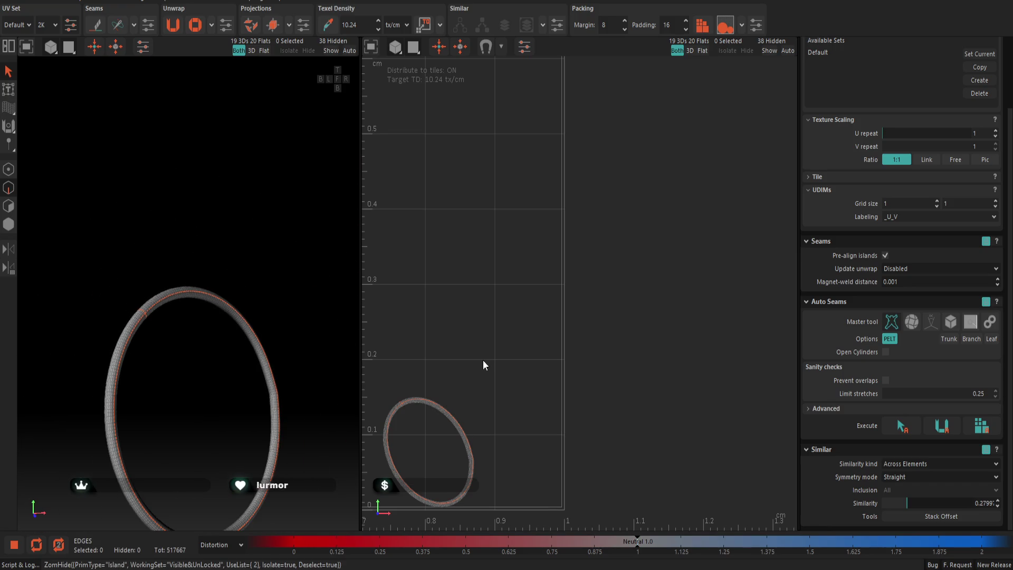
key(i)
key(f)
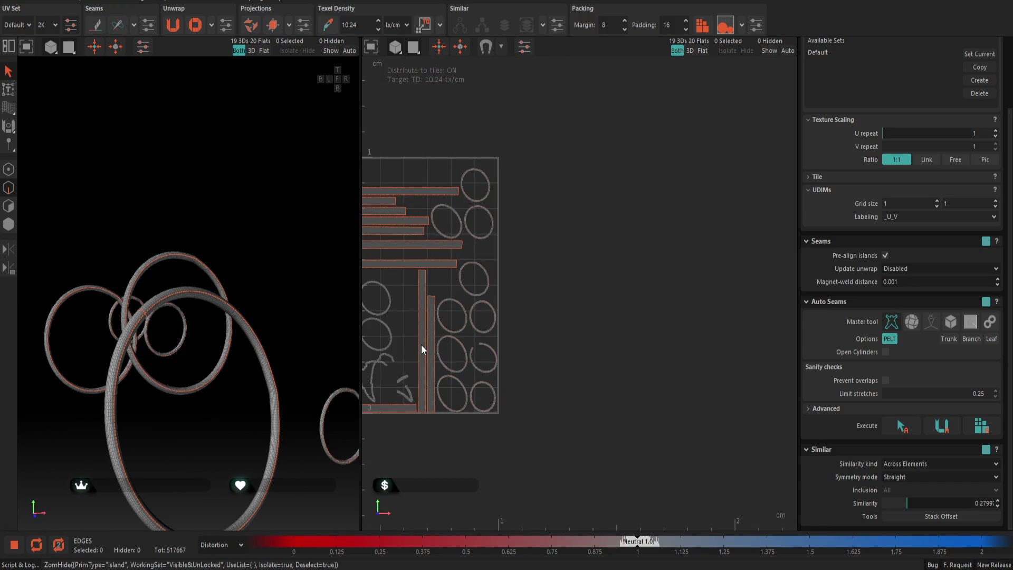
scroll(428, 343, up, 2)
scroll(475, 320, up, 2)
scroll(506, 309, up, 3)
scroll(518, 332, up, 2)
Isolate the second ring and cut a lengthwise loop plus a cross loop into seams
key(i)
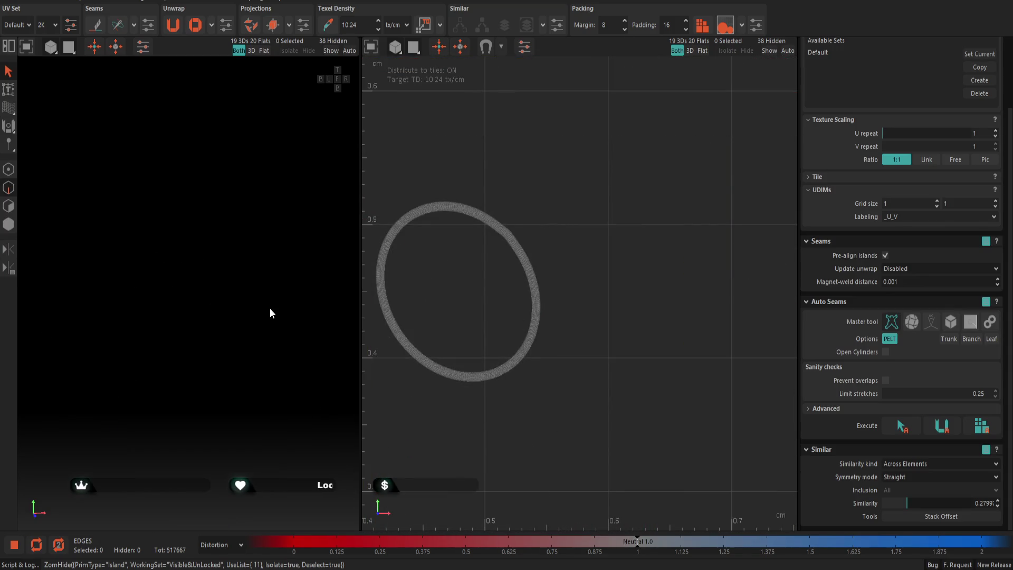
scroll(297, 359, up, 2)
scroll(192, 356, up, 3)
scroll(169, 340, up, 3)
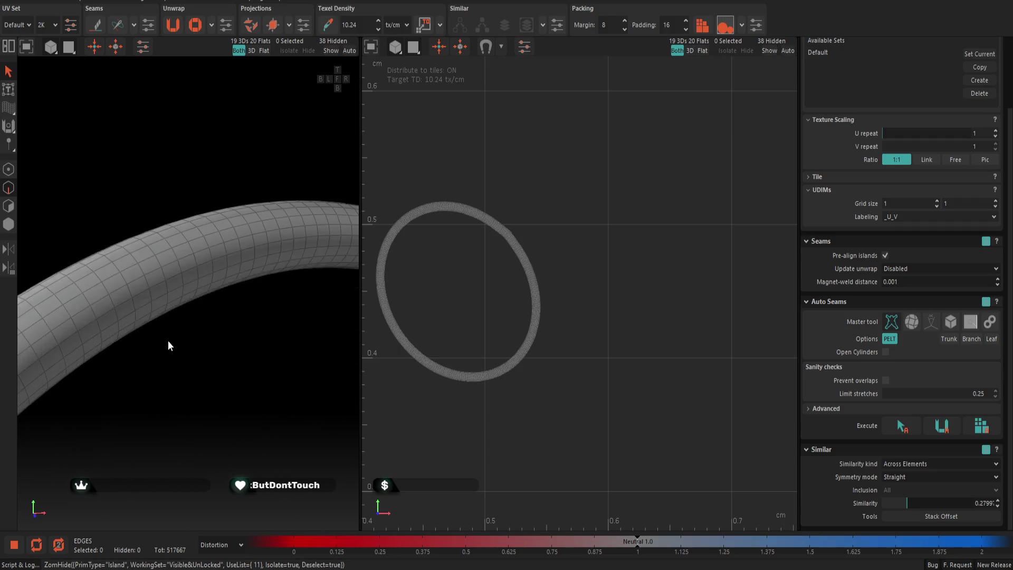
double_click(124, 302)
shift+double_click(135, 296)
key(c)
scroll(186, 338, down, 3)
scroll(219, 333, down, 2)
key(i)
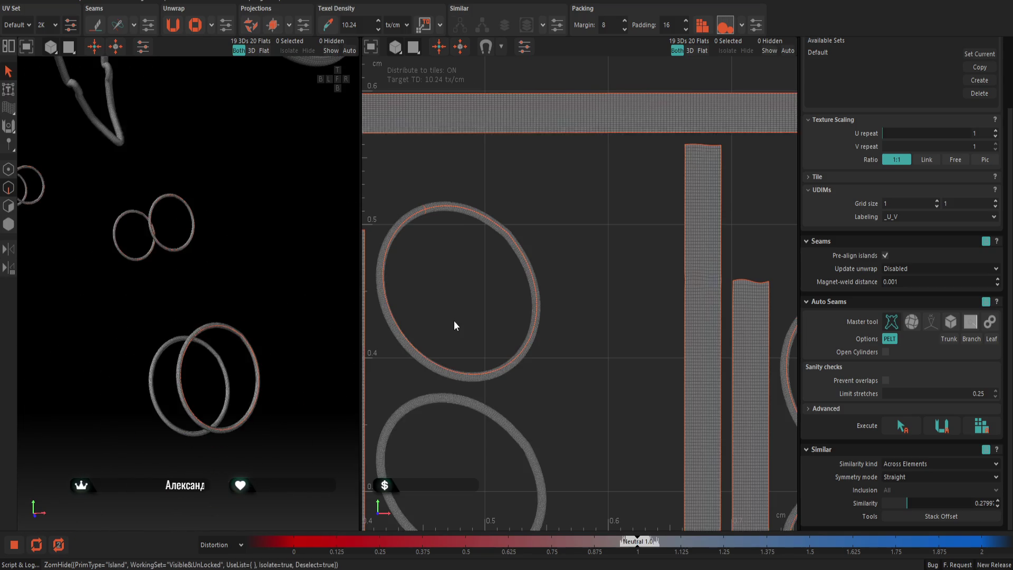
Isolate the third ring and cut its cross and lengthwise loops into seams
key(i)
scroll(182, 349, up, 2)
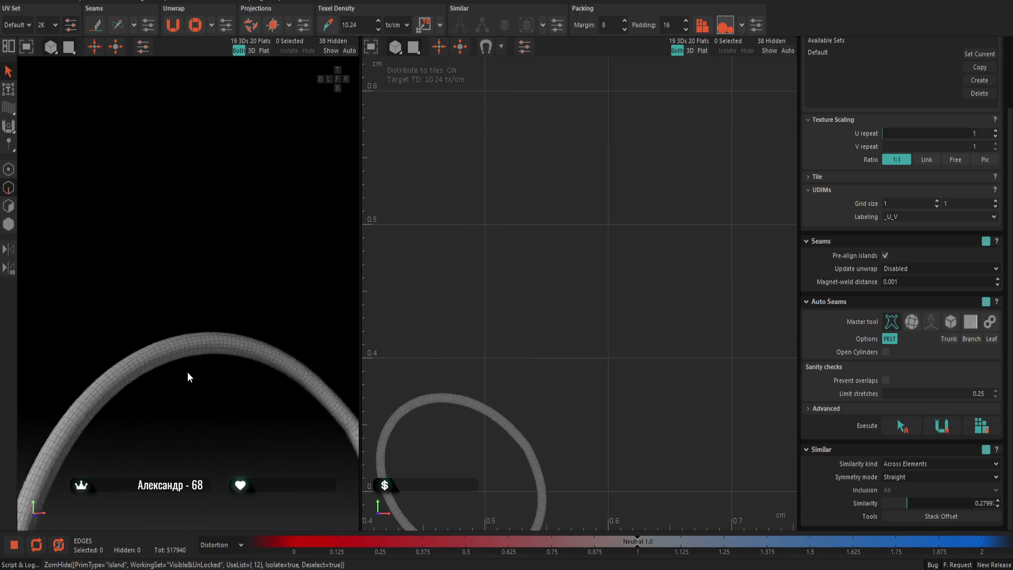
scroll(174, 364, up, 3)
double_click(143, 334)
shift+double_click(145, 338)
key(c)
scroll(164, 344, down, 2)
scroll(193, 350, down, 2)
scroll(199, 348, down, 3)
key(i)
scroll(504, 359, down, 5)
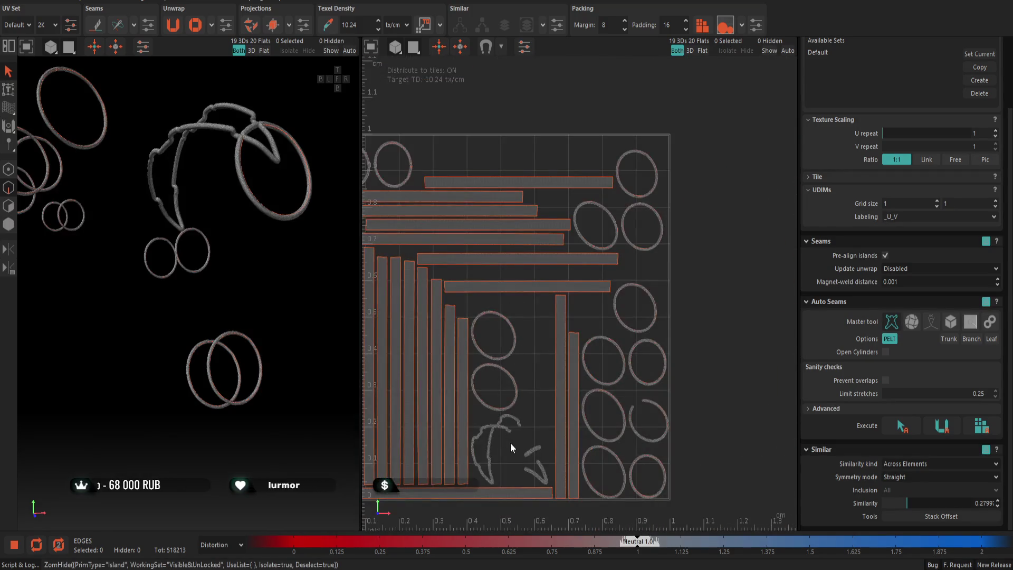
scroll(510, 449, up, 5)
Isolate the curved wire piece to inspect it, then show all islands again
key(i)
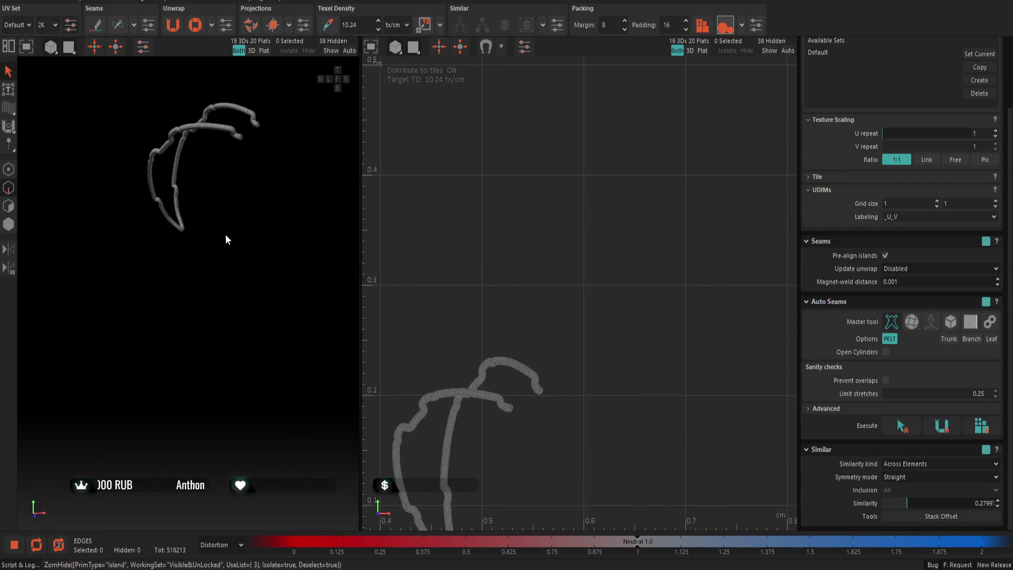
middle_drag(224, 234, 247, 290)
scroll(233, 317, up, 2)
scroll(233, 316, up, 3)
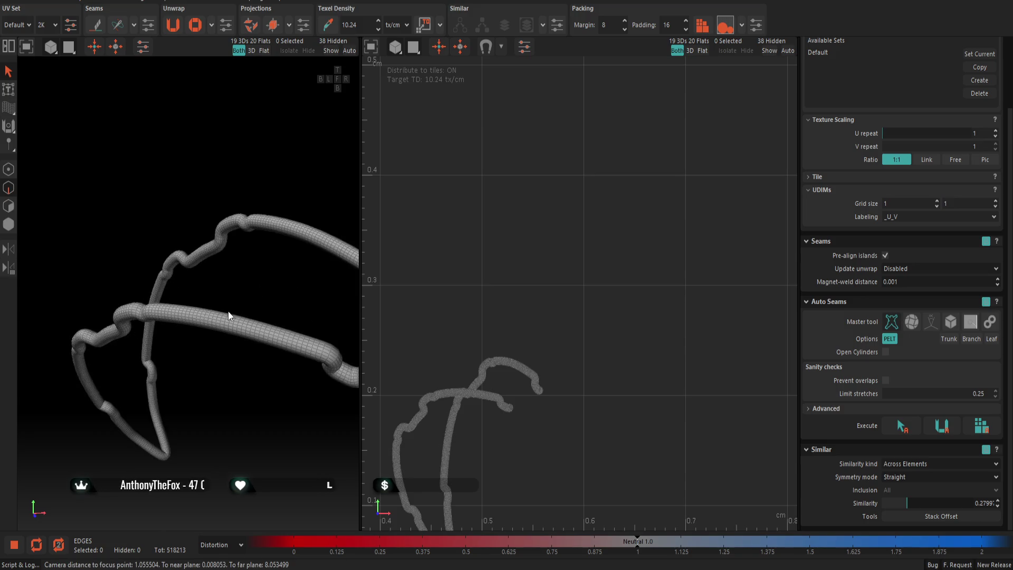
scroll(228, 315, down, 3)
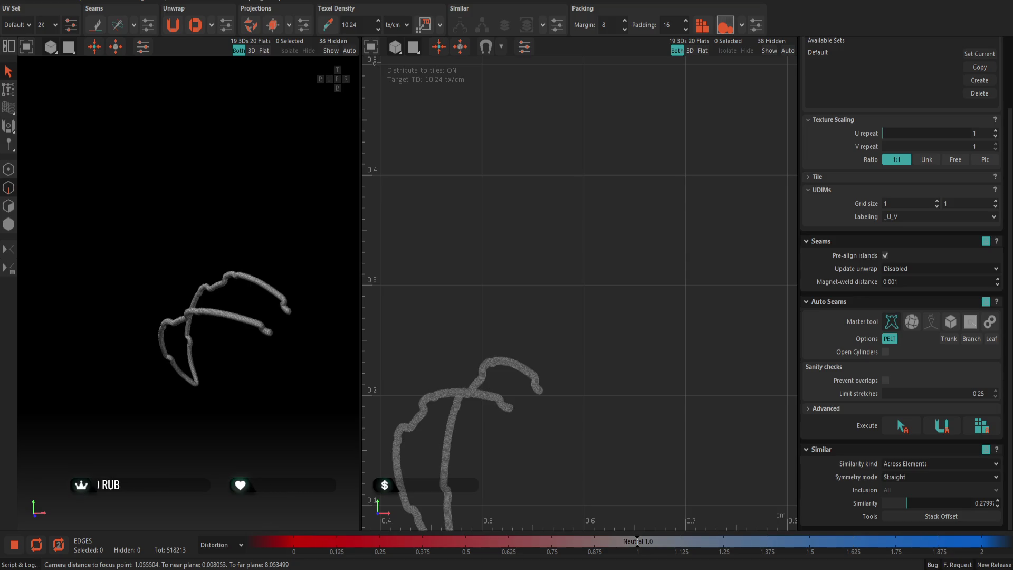
scroll(297, 294, down, 3)
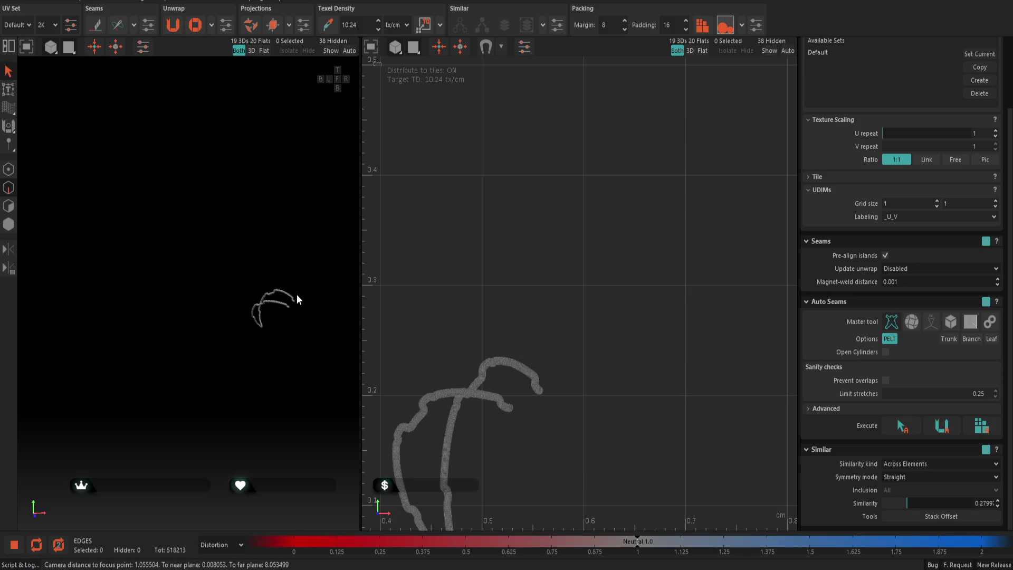
scroll(531, 345, down, 3)
key(i)
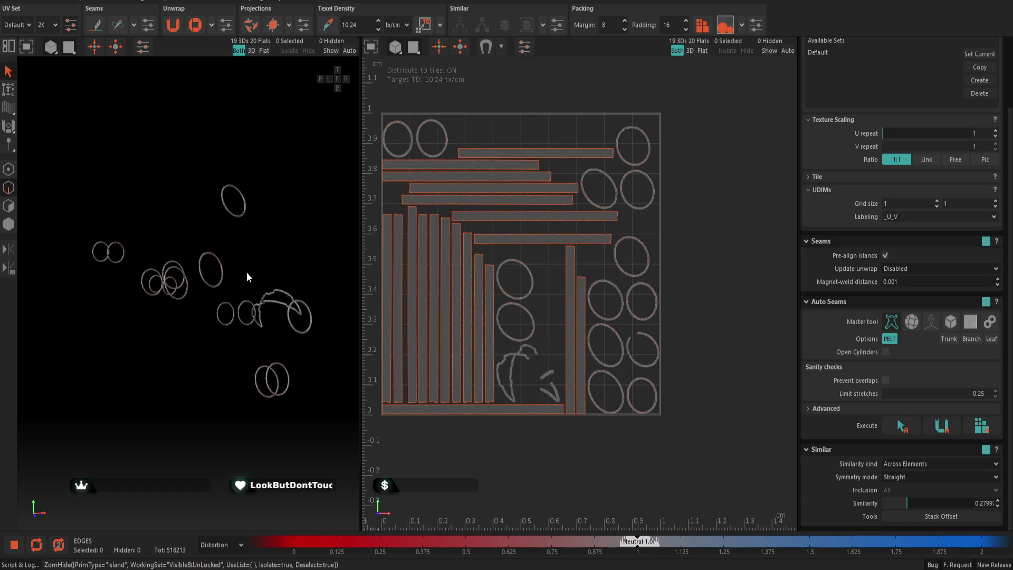
Unfold the seamed islands flat, pack them into the 0–1 tile and save back to the FBX
click(173, 26)
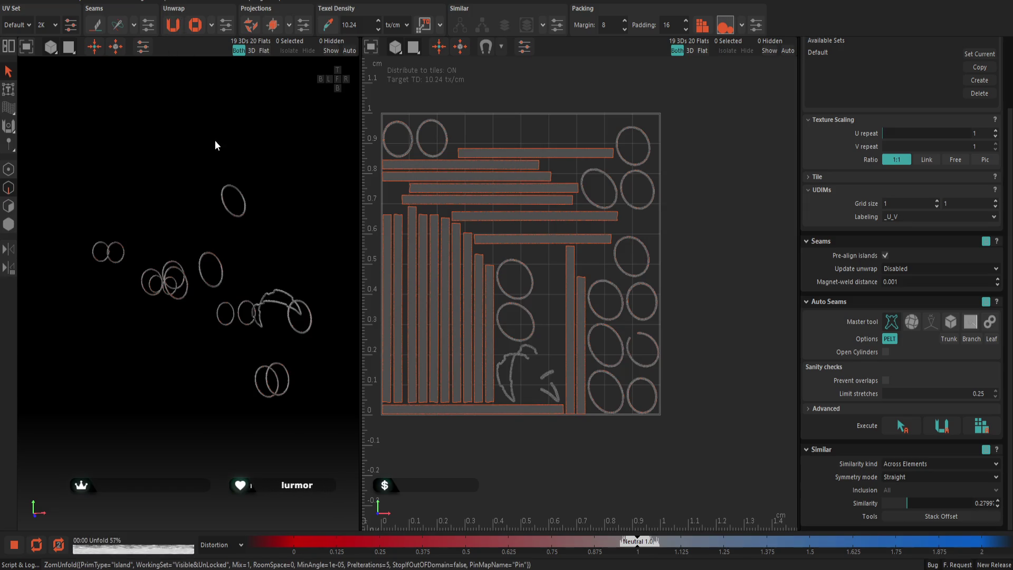
click(701, 24)
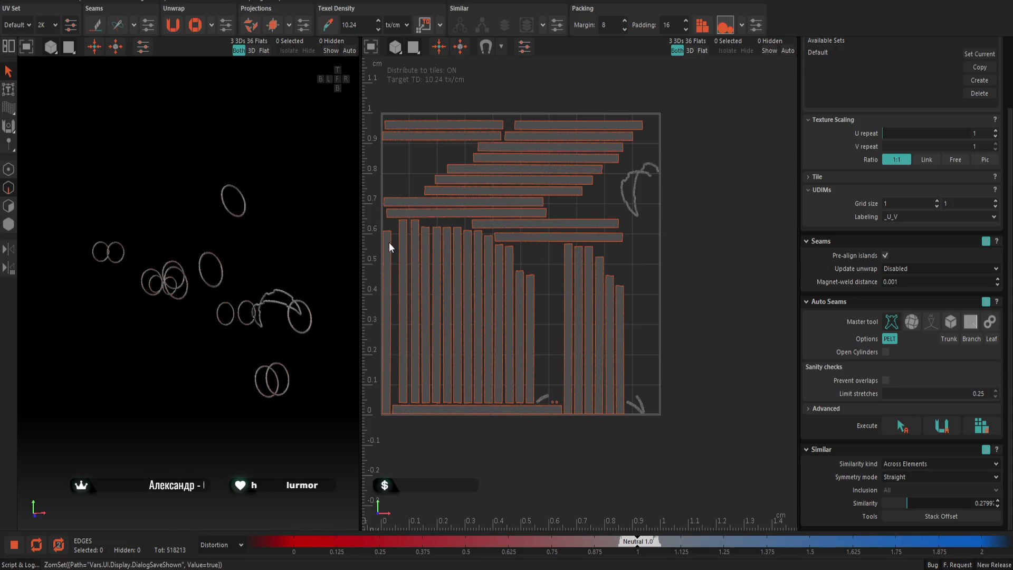
key(Return)
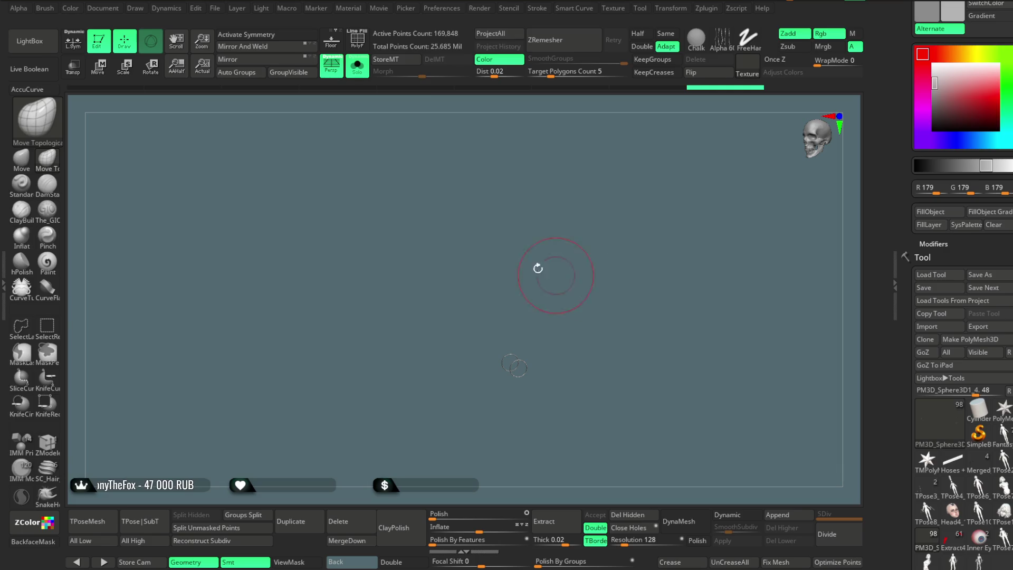
Solo the ring pieces and rotate them to a front view centred on the tangled wire
click(358, 71)
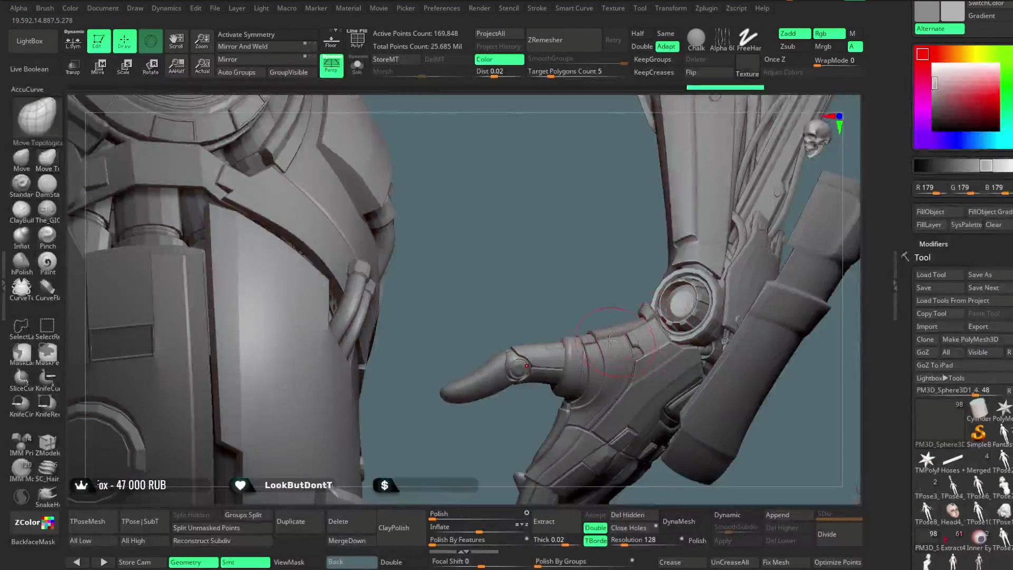
key(ctrl+shift+s)
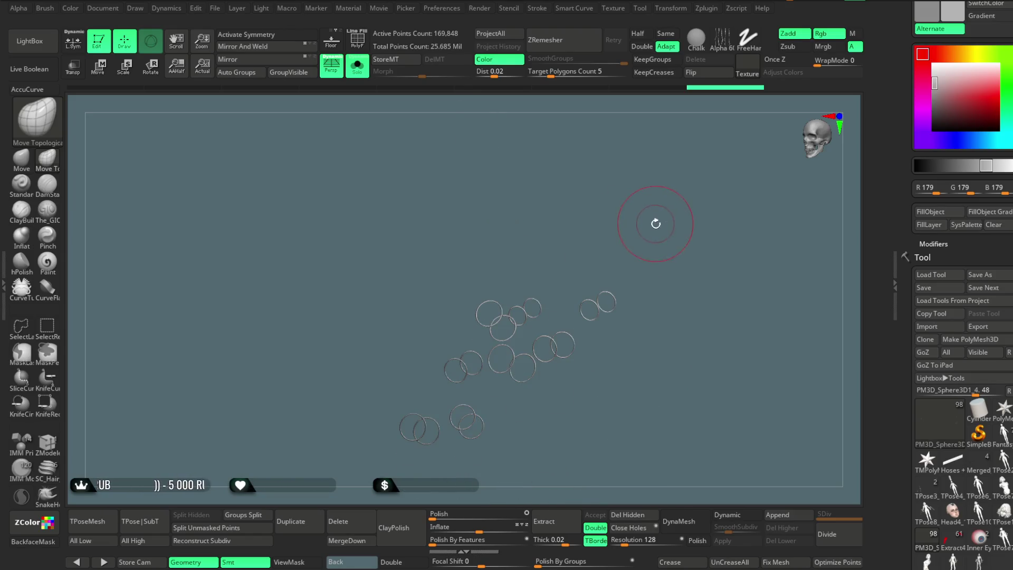
mouse_move(662, 219)
mouse_down()
mouse_move(676, 227)
mouse_move(625, 327)
mouse_up()
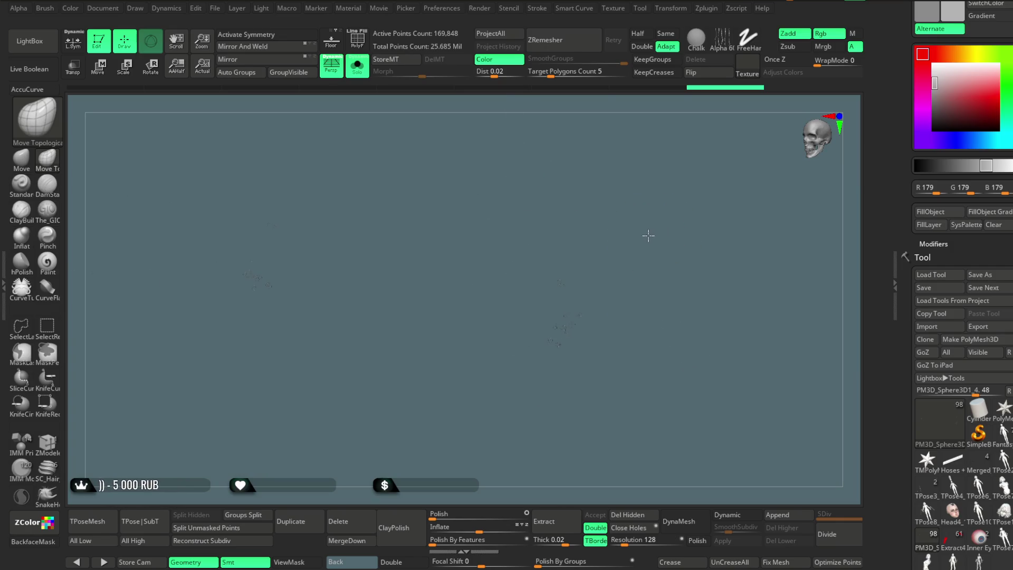
drag(659, 247, 452, 339)
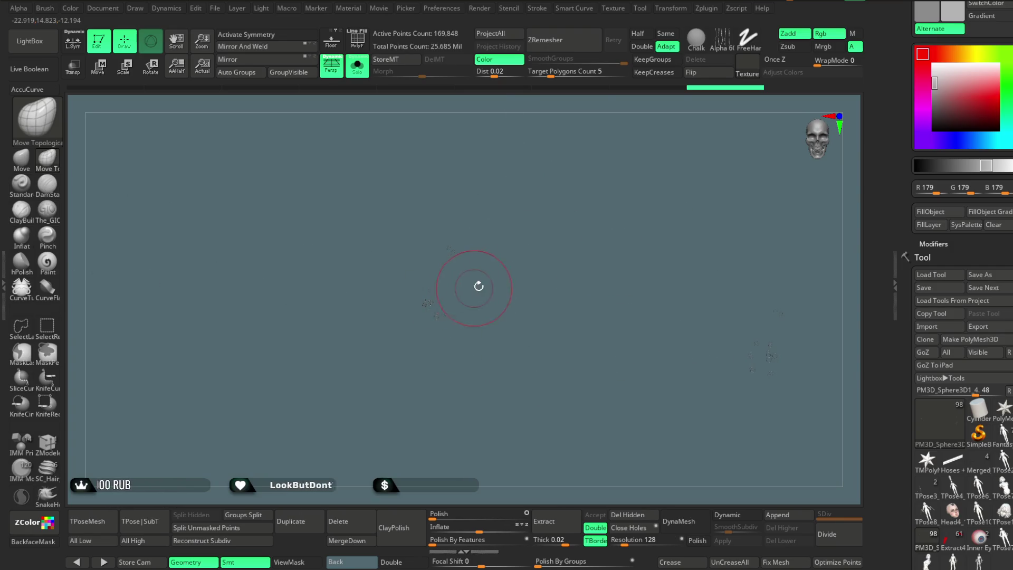
scroll(534, 437, up, 2)
scroll(577, 306, up, 3)
scroll(588, 362, up, 3)
drag(577, 358, 551, 338)
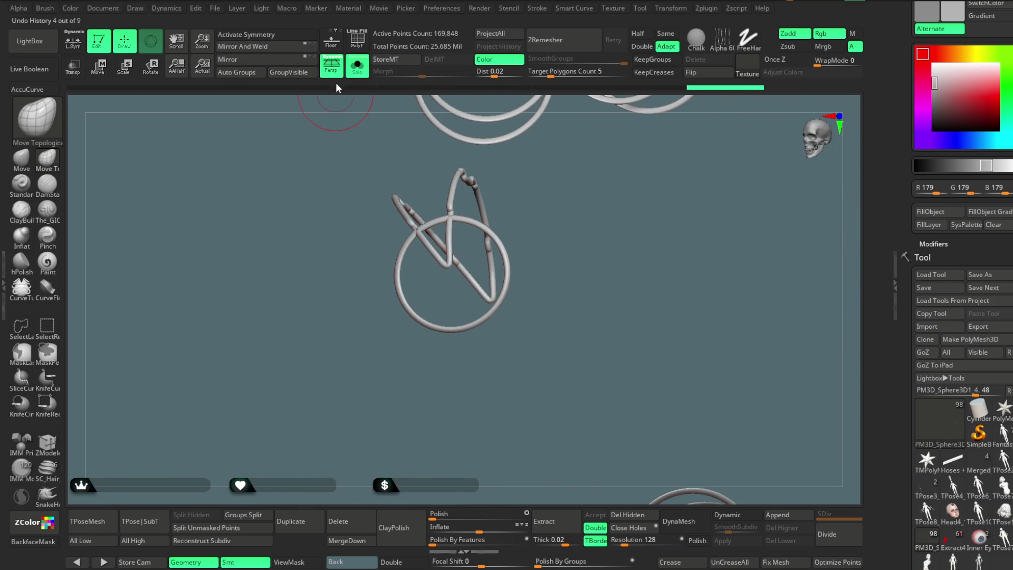
Show the full model, turn the shoulder ring emblem face-on and briefly check PolyF
click(357, 70)
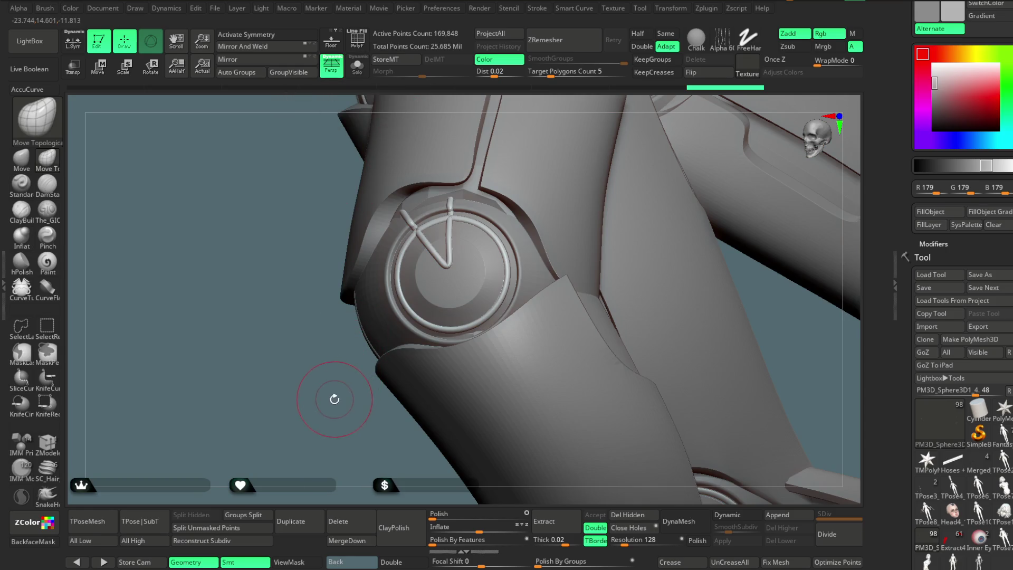
drag(330, 414, 323, 419)
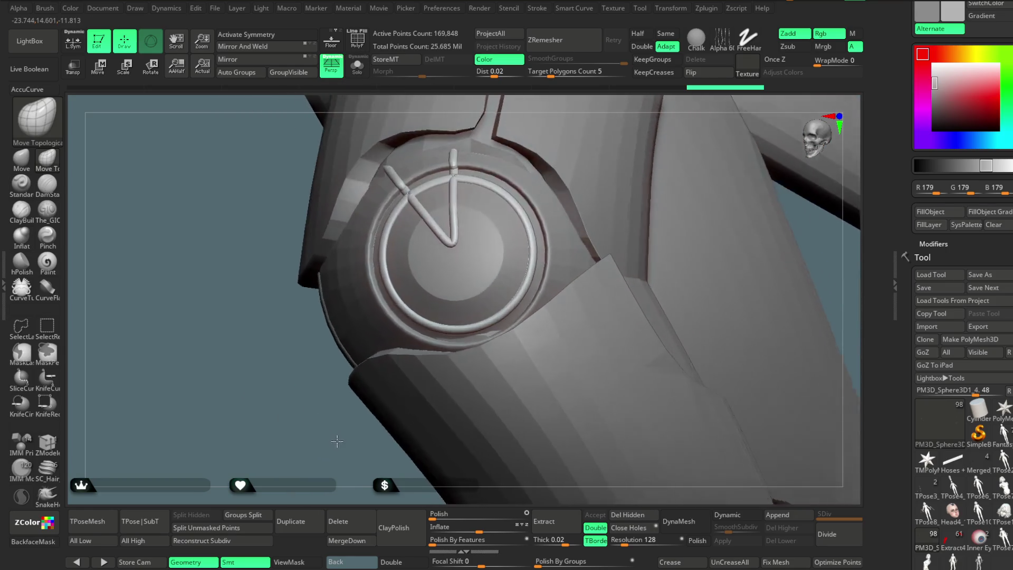
scroll(321, 381, up, 2)
drag(320, 381, 272, 443)
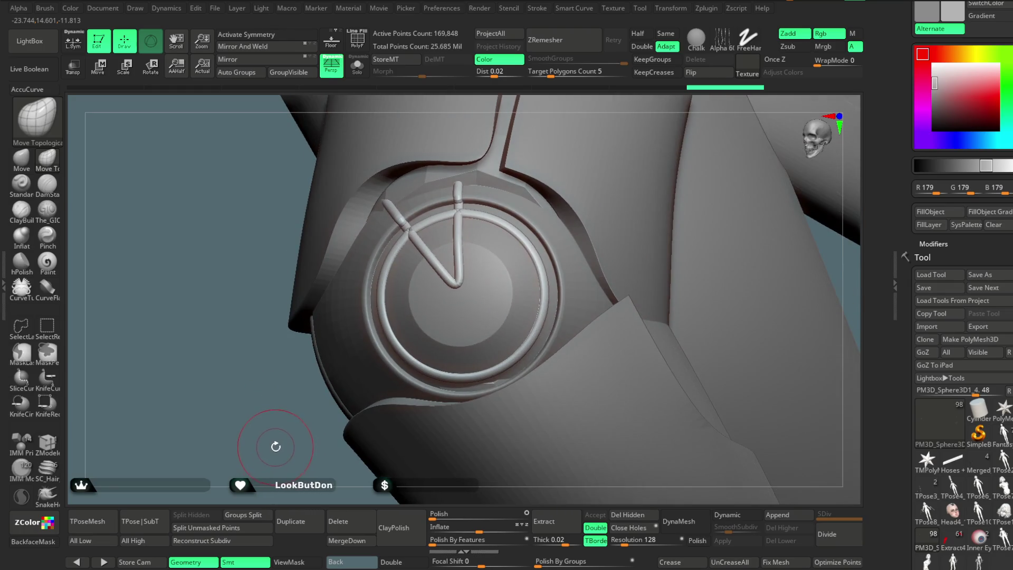
drag(262, 422, 274, 409)
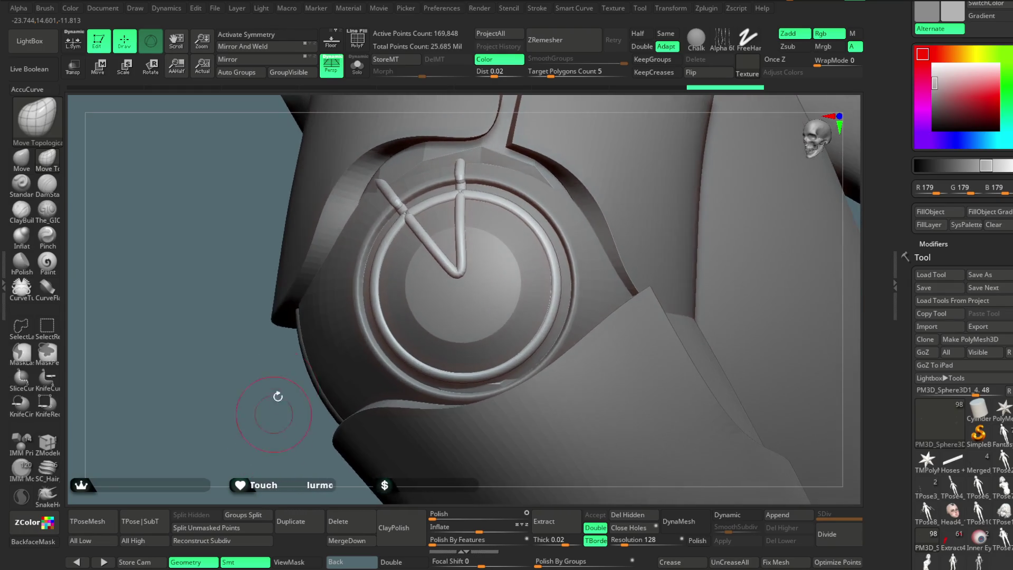
click(357, 40)
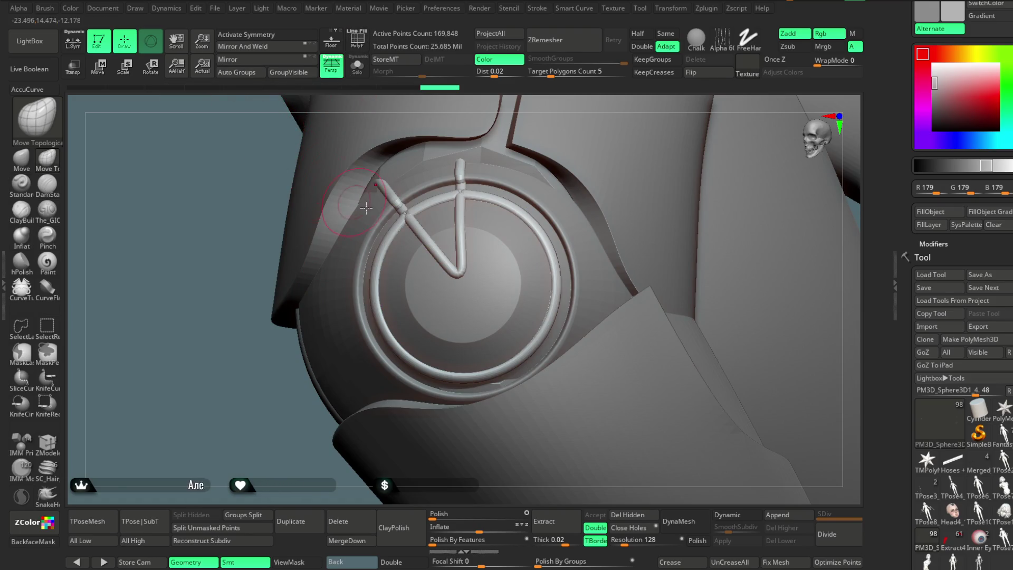
Restore the shoulder ring mesh and orbit around the arm, hip emblem and both hands from behind
click(357, 40)
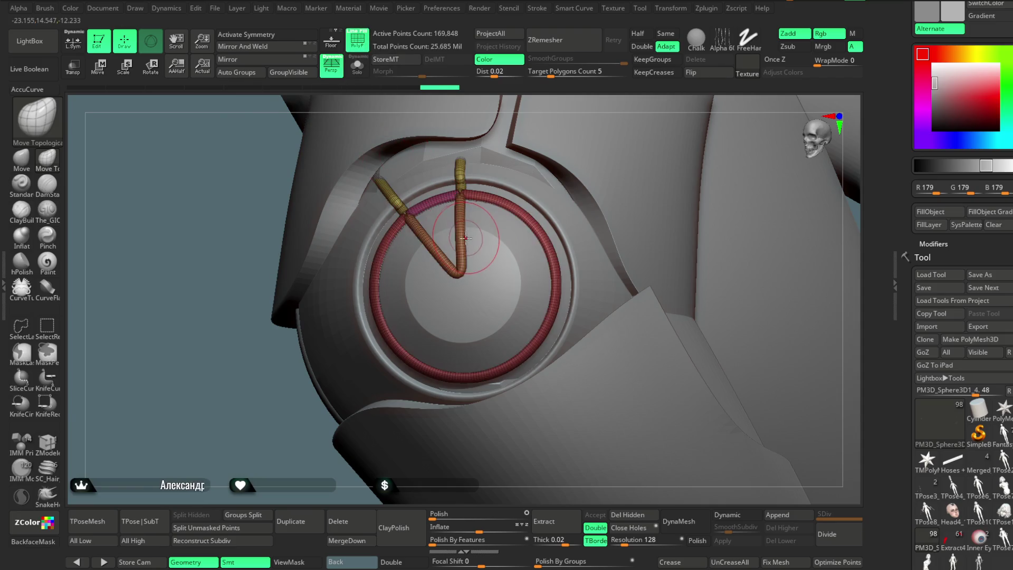
ctrl+shift+click(460, 237)
ctrl+shift+click(272, 419)
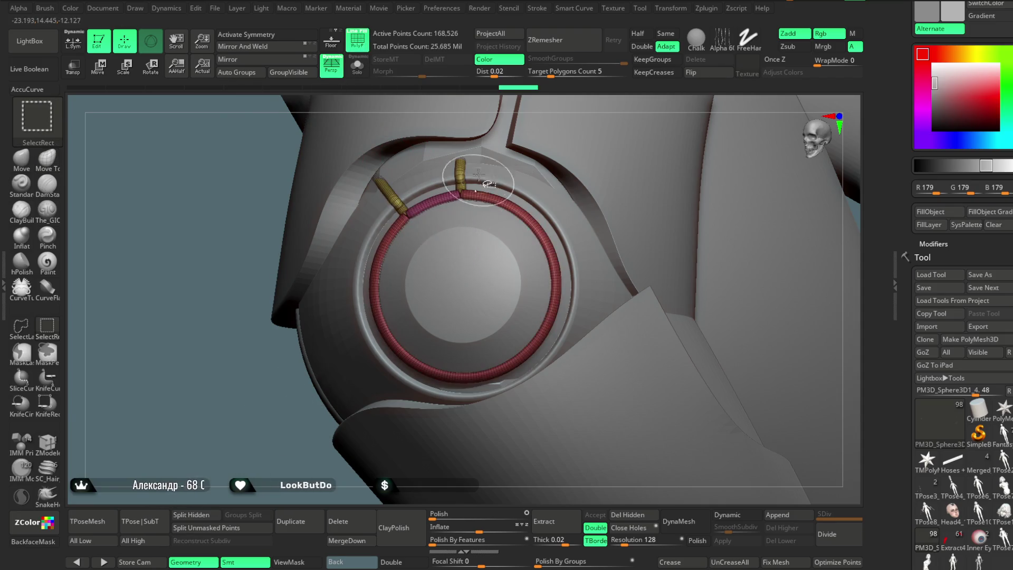
mouse_move(337, 358)
mouse_down()
mouse_move(400, 273)
mouse_move(337, 325)
mouse_up()
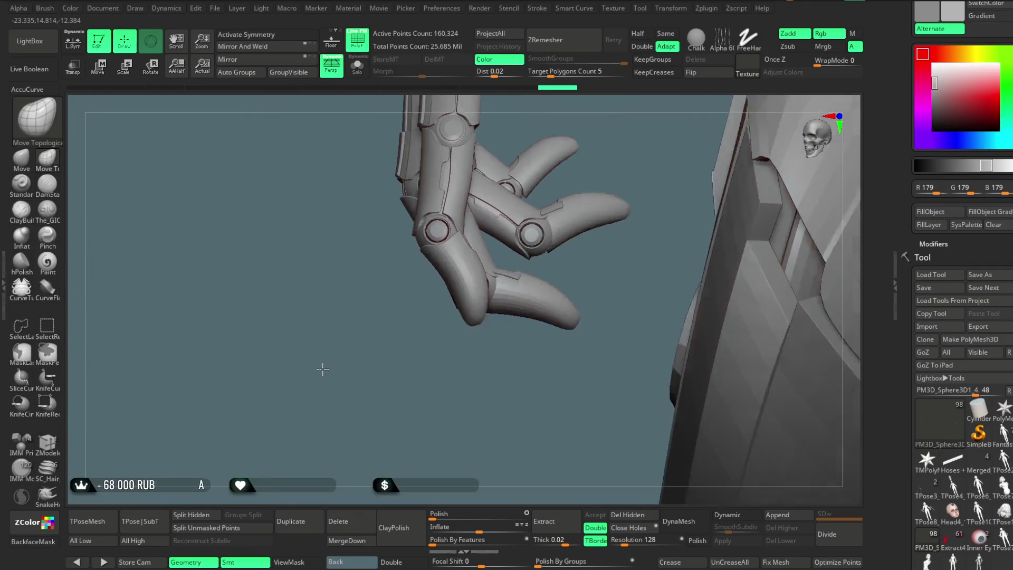
mouse_move(336, 325)
mouse_down()
mouse_move(611, 472)
mouse_move(764, 221)
mouse_up()
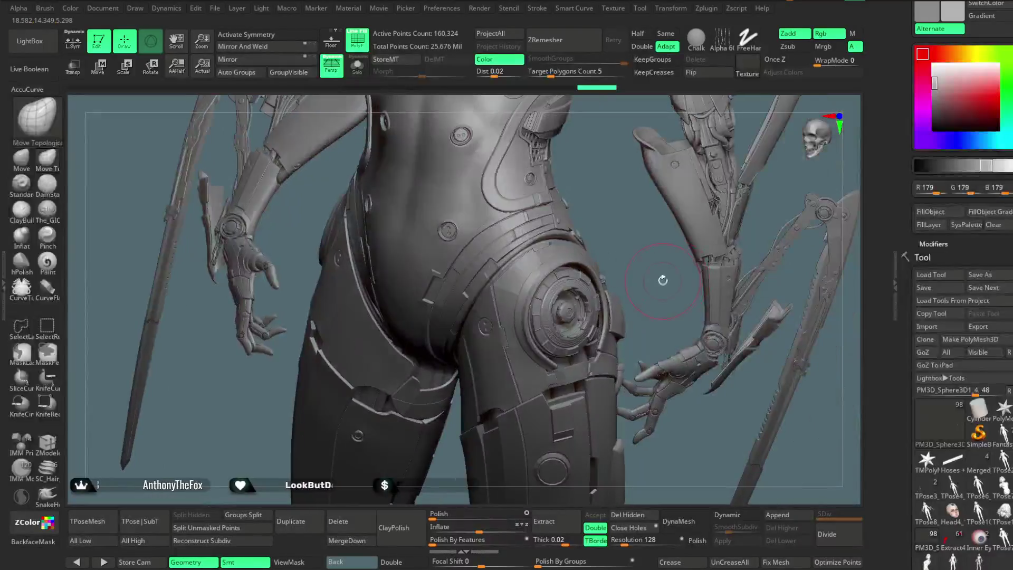
mouse_move(763, 220)
mouse_down()
mouse_move(648, 266)
mouse_move(640, 279)
mouse_up()
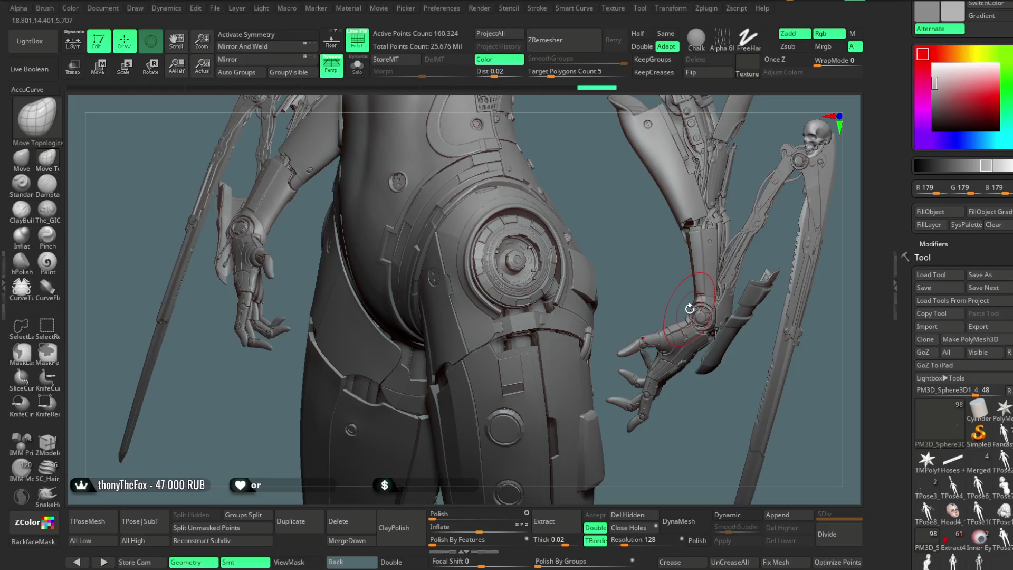
scroll(981, 475, down, 2)
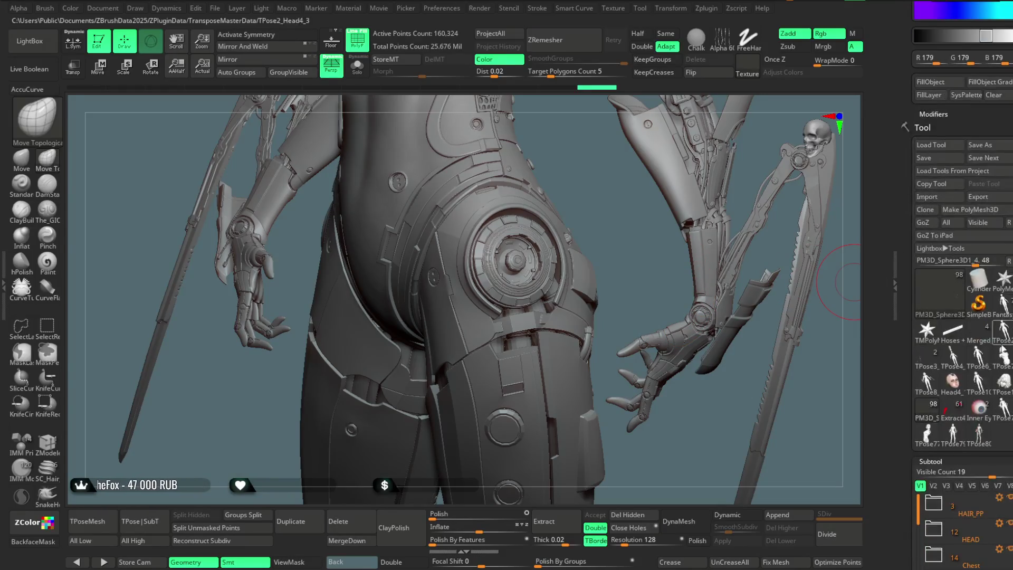
Import the unwrapped rings mesh into the TPose80_Head5_3 tool, copy its UVs with UV Master, and return to the cyborg tool
click(979, 434)
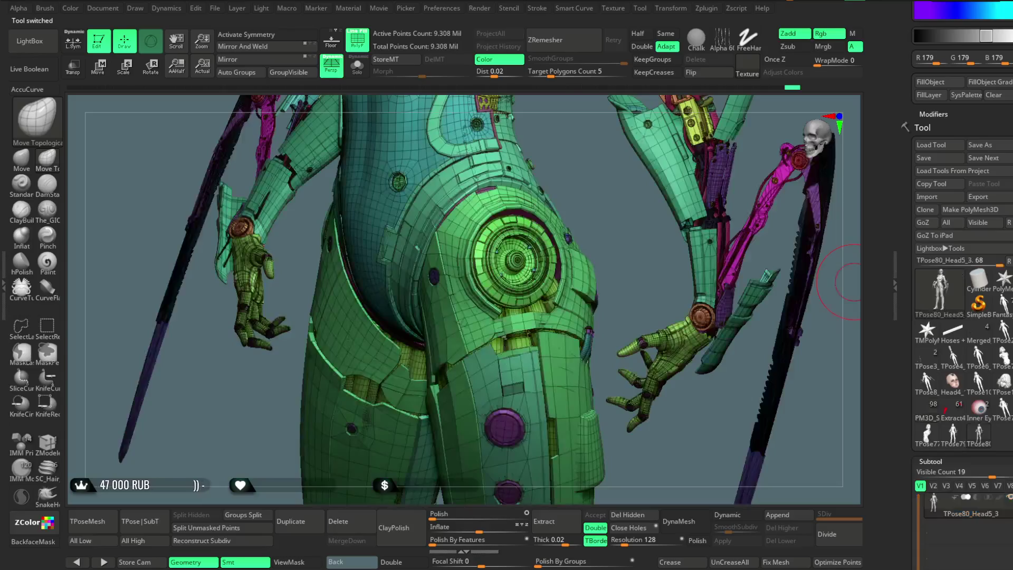
click(940, 197)
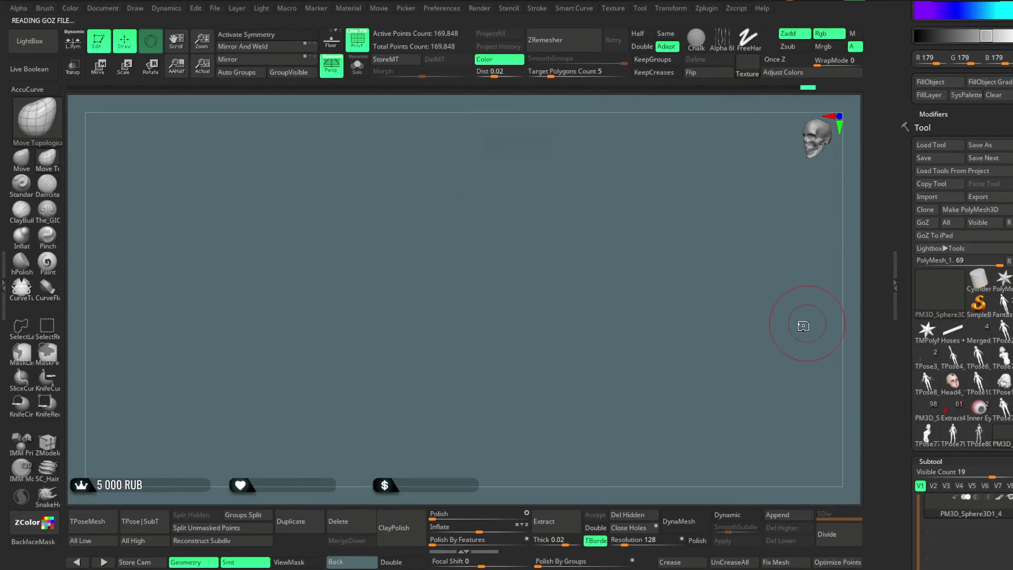
click(707, 9)
click(734, 448)
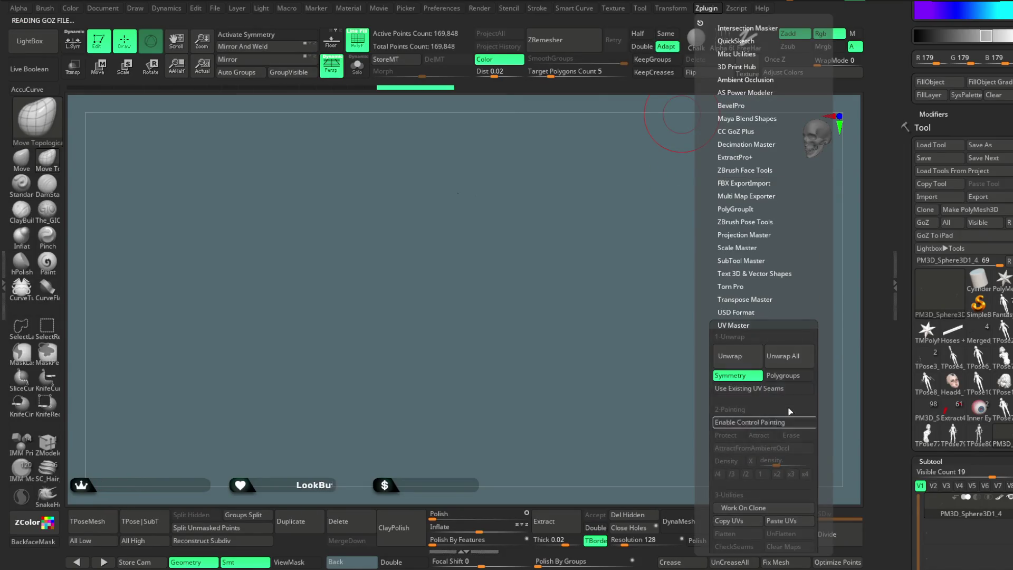
click(728, 520)
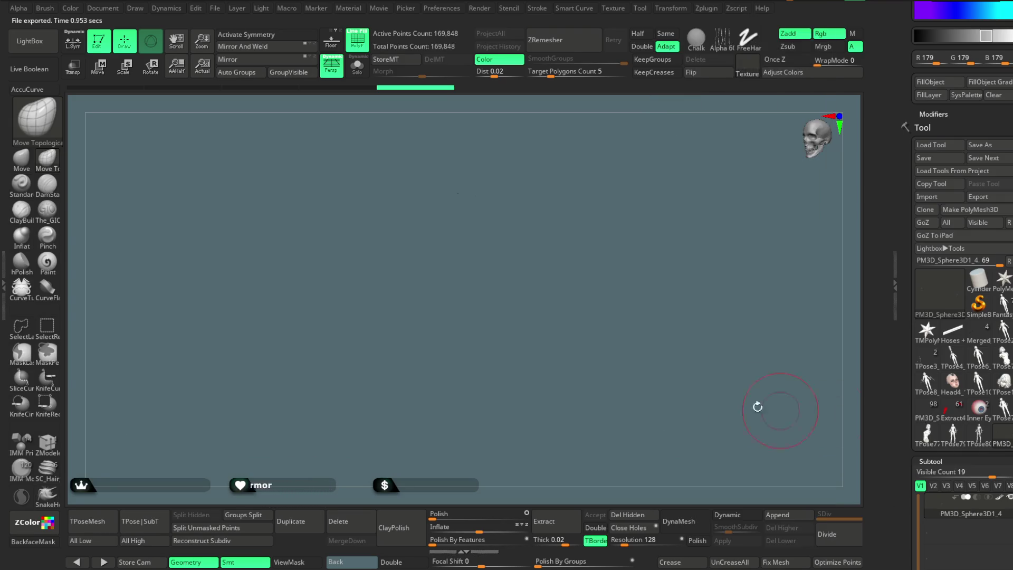
click(928, 409)
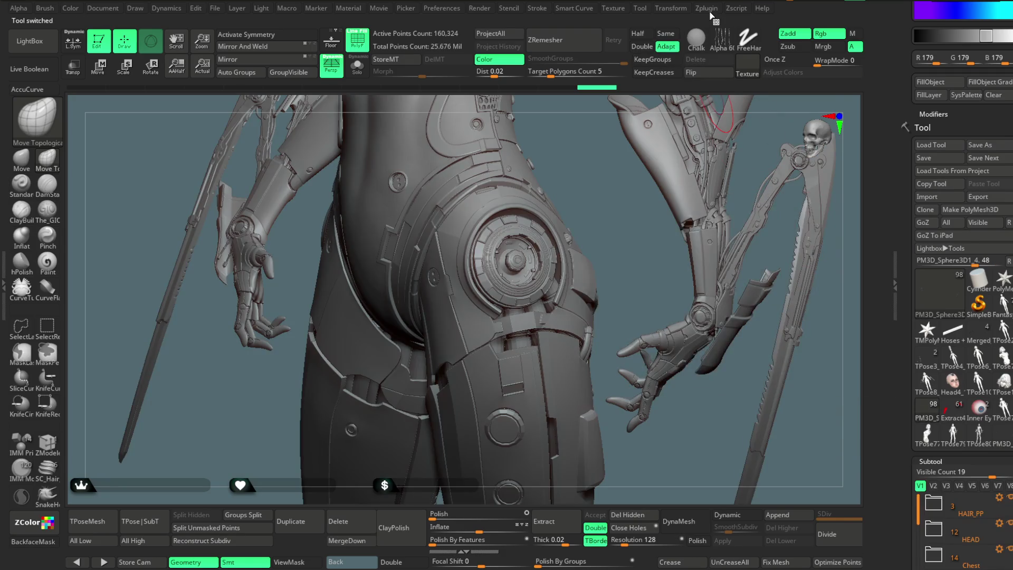
Paste the copied UVs onto the current cyborg subtool via UV Master
click(707, 8)
click(786, 519)
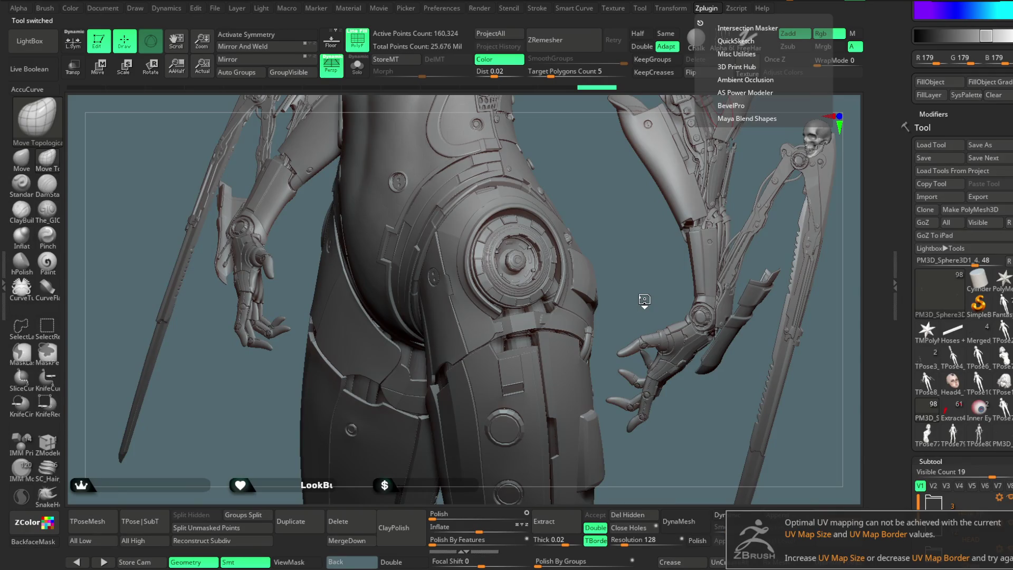
mouse_move(712, 430)
alt+mouse_down()
mouse_move(666, 383)
mouse_move(837, 388)
alt+mouse_up()
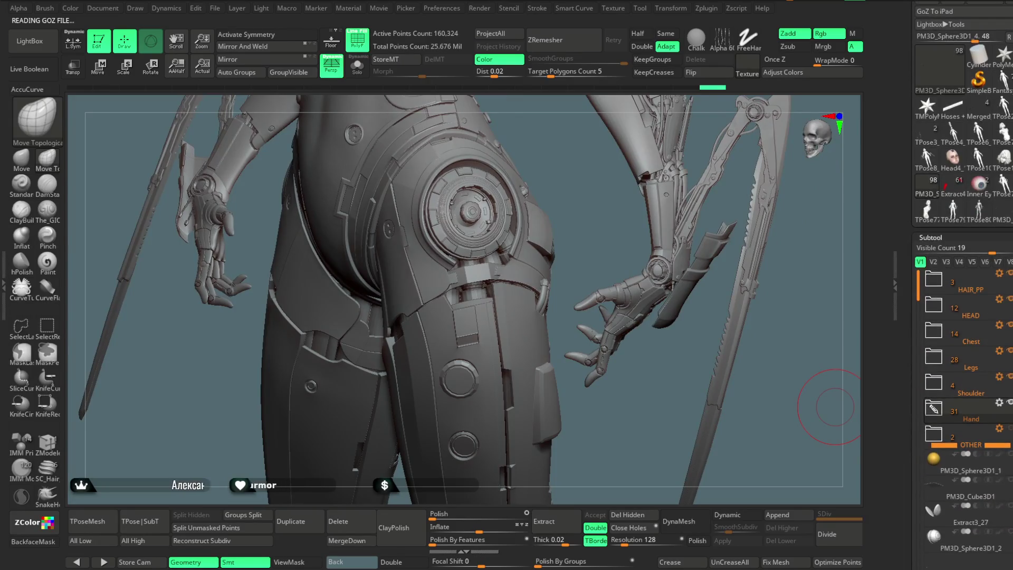
Paste the UVs onto a Hand-folder subtool, check it in Solo, and bring up the File menu
click(934, 409)
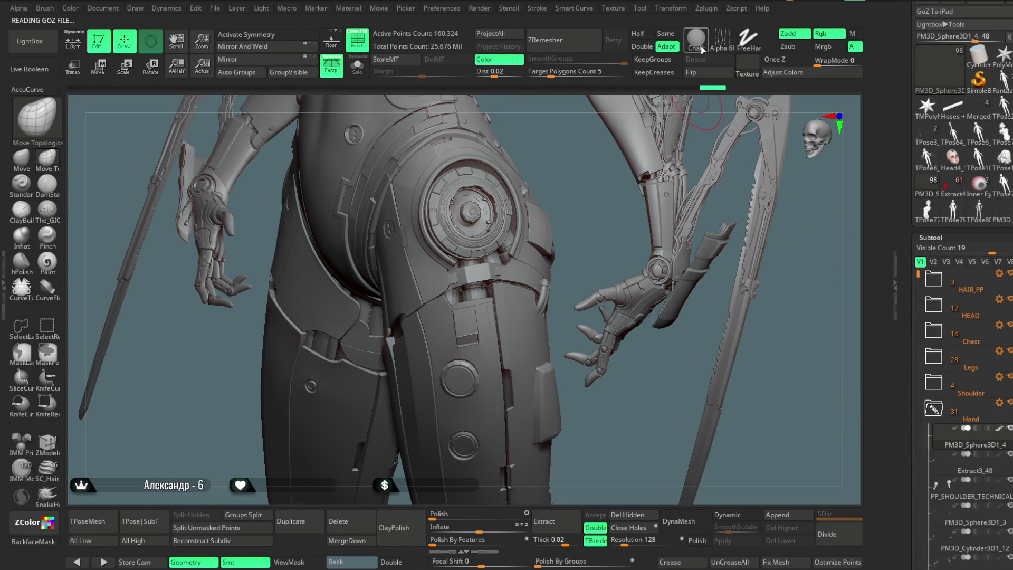
click(707, 8)
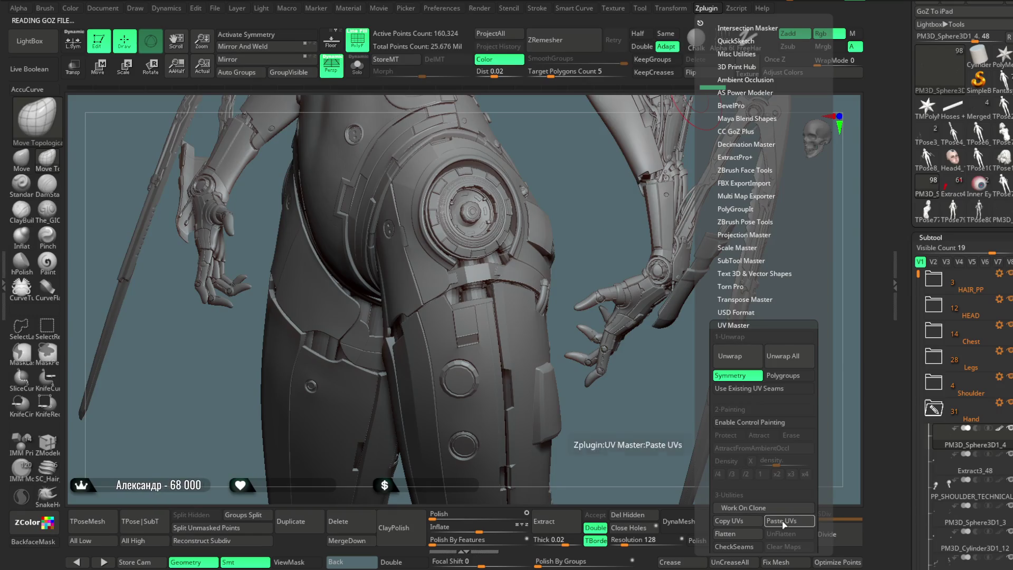
click(783, 521)
click(349, 75)
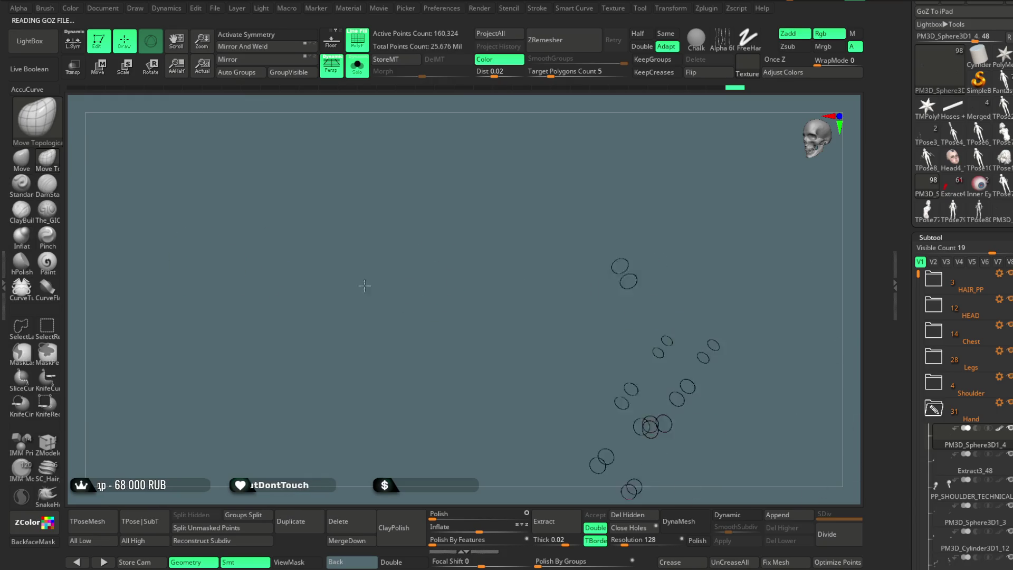
click(357, 69)
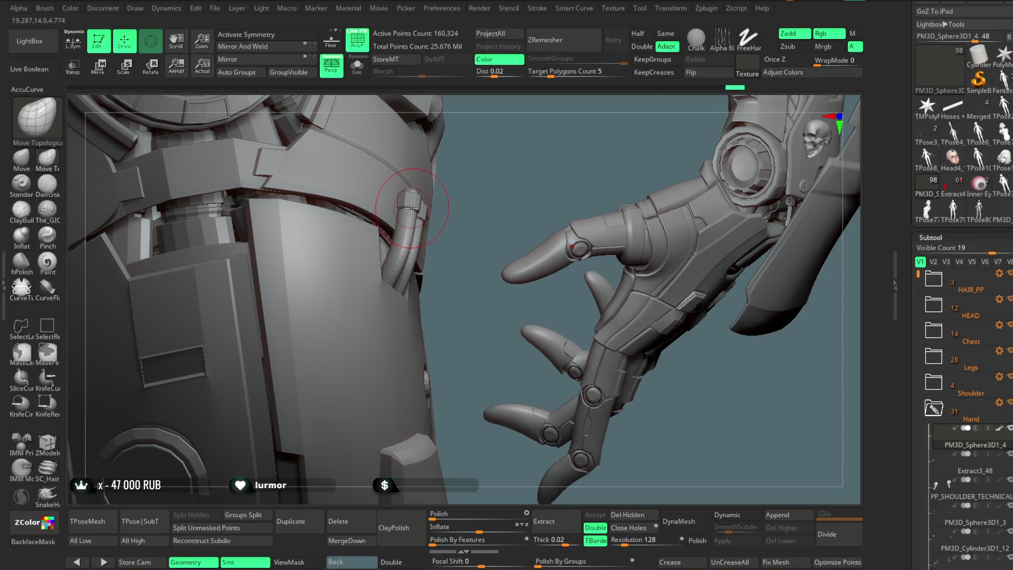
click(217, 9)
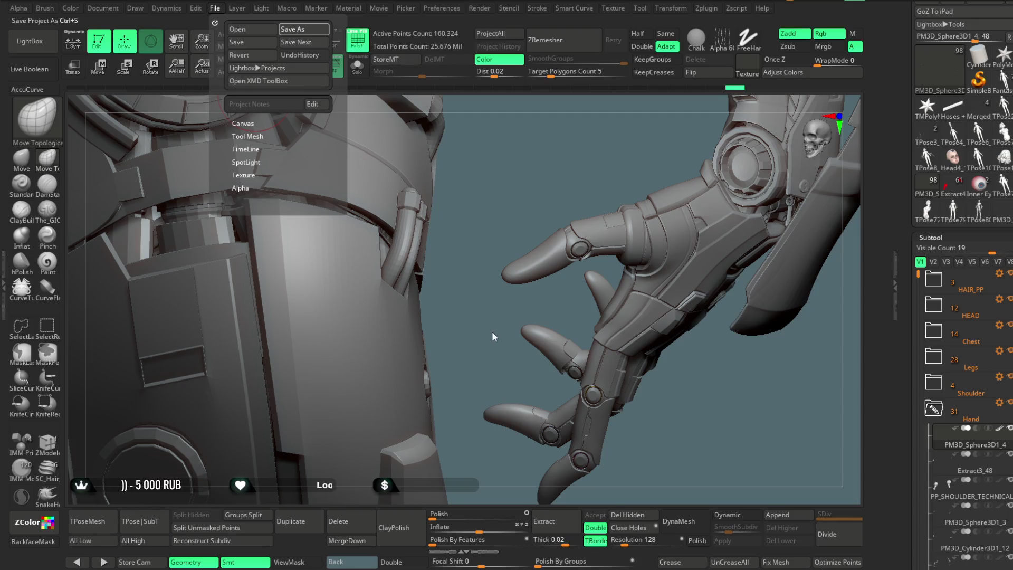
Save the project with Ctrl+S, turn PolyFrame off and orbit to a front view of the cyborg
key(ctrl+s)
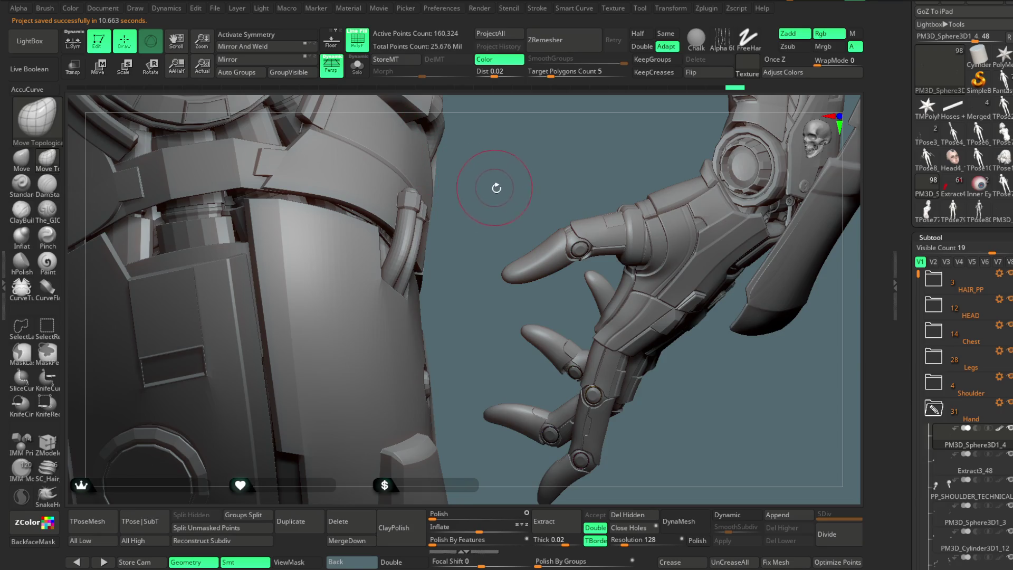
drag(492, 296, 480, 311)
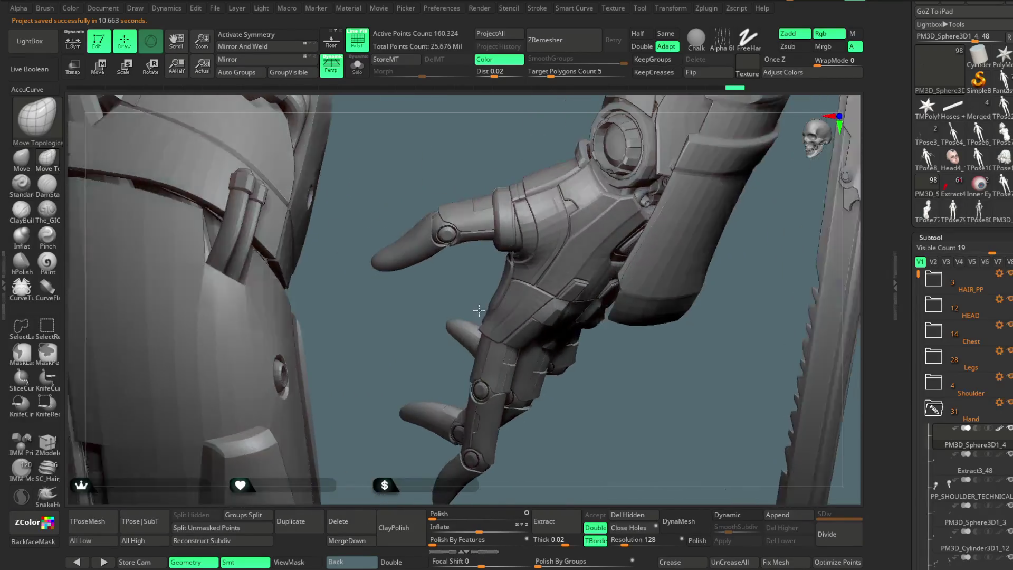
key(shift+f)
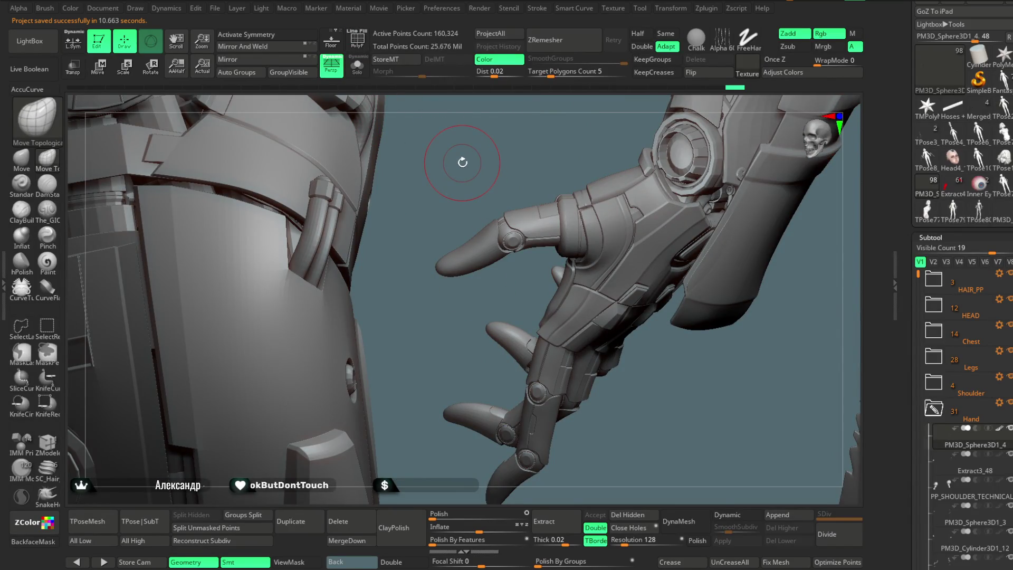
mouse_move(692, 389)
mouse_down()
mouse_move(626, 378)
mouse_move(651, 340)
mouse_move(649, 323)
mouse_move(702, 324)
mouse_move(623, 339)
mouse_move(656, 330)
mouse_up()
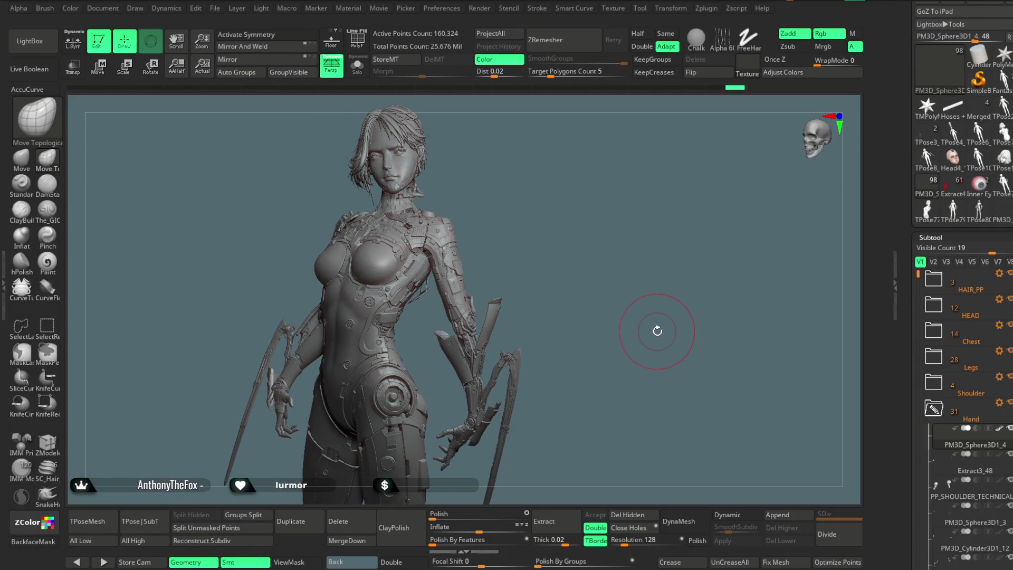
Orbit to a three-quarter torso view and Alt-select the PM3D_Cylinder3D1_21 chest part
drag(657, 331, 673, 343)
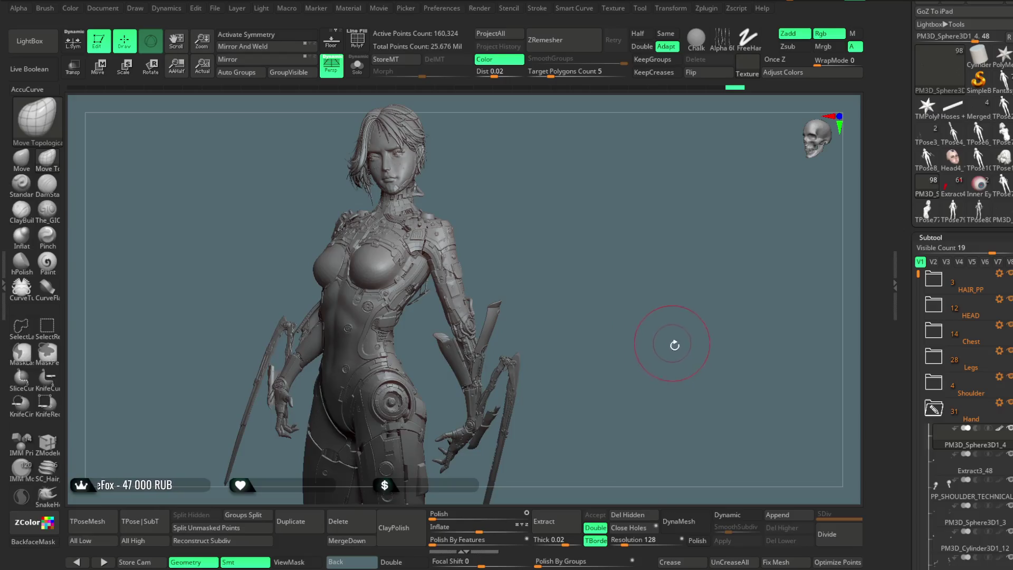
mouse_move(551, 317)
mouse_down()
mouse_move(603, 262)
mouse_move(592, 339)
mouse_move(615, 282)
mouse_up()
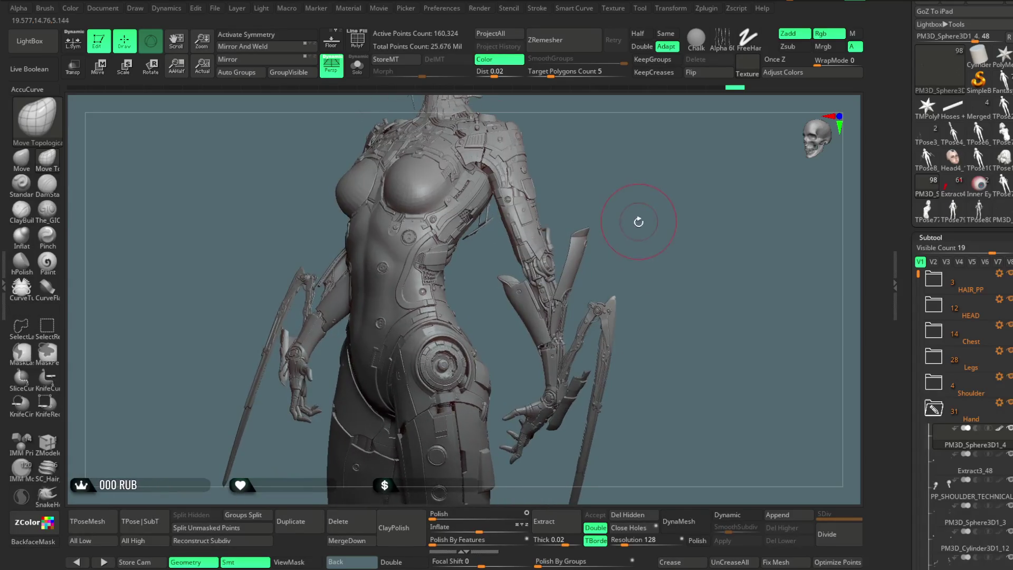
drag(615, 283, 602, 280)
alt+click(378, 115)
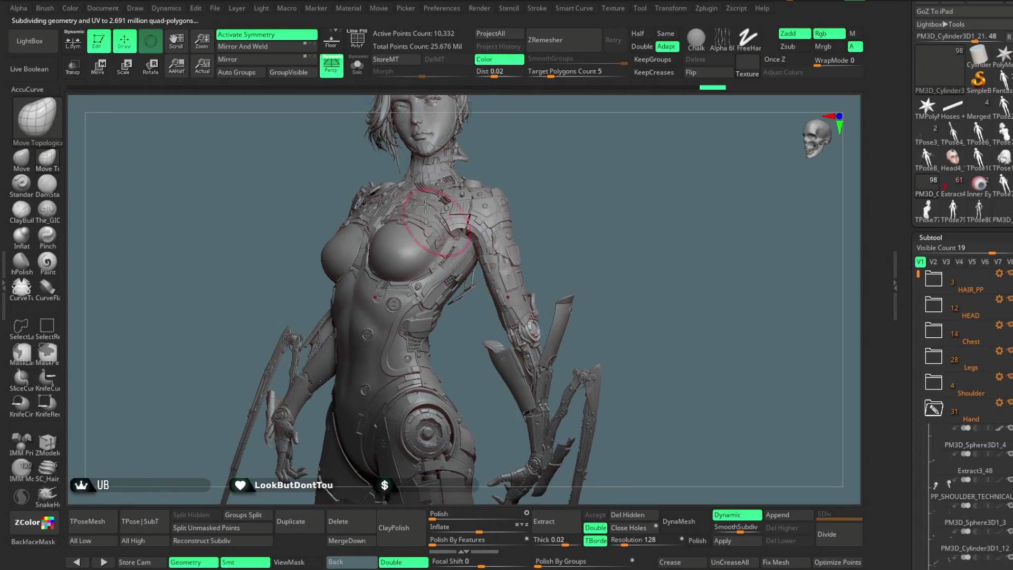
Show the cylinder subtool solo with PolyF on and Dynamic subdivision off, zoomed in close
click(361, 46)
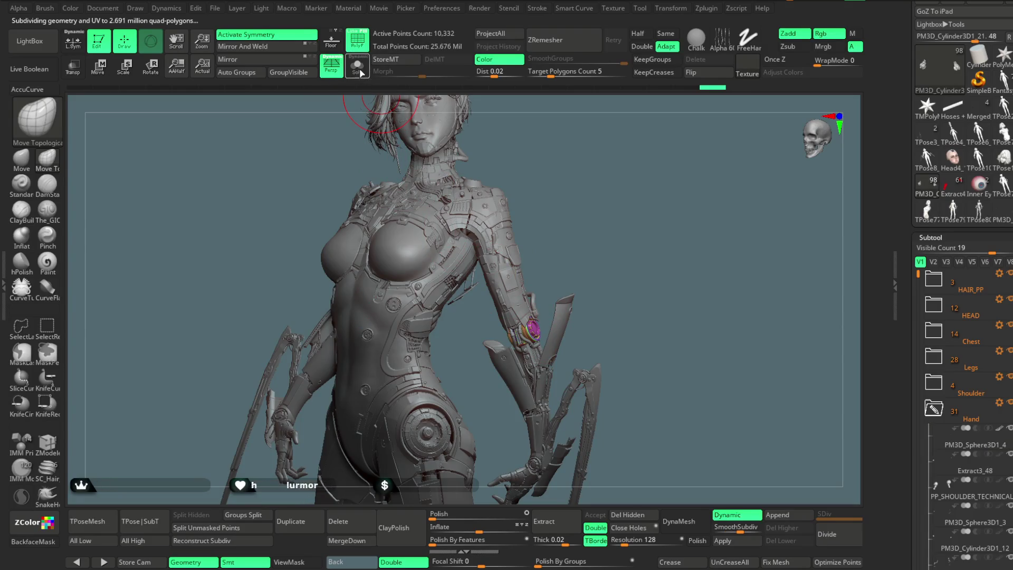
click(361, 72)
mouse_move(604, 249)
alt+mouse_down()
mouse_move(656, 280)
mouse_move(638, 421)
mouse_move(586, 311)
alt+mouse_up()
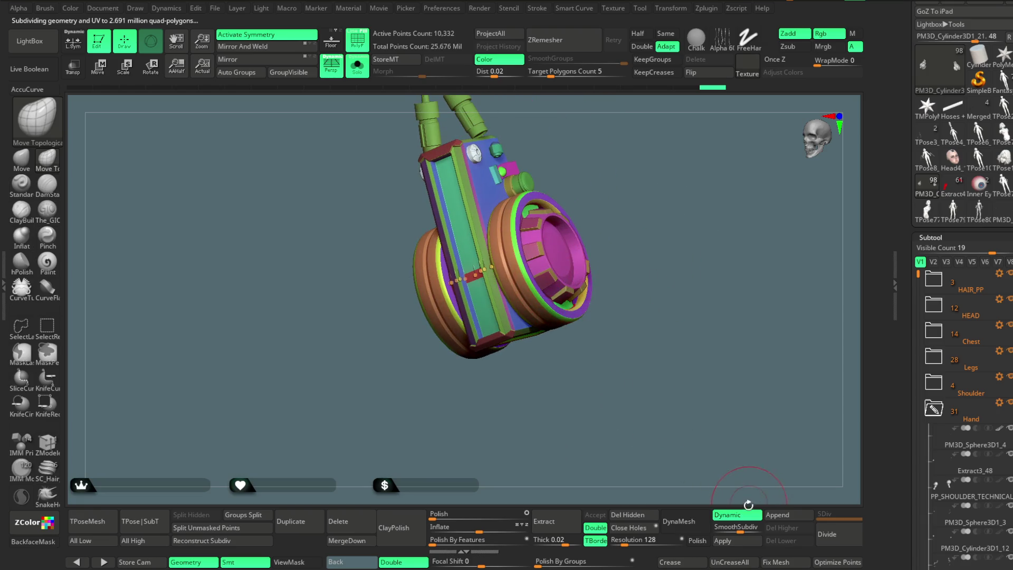
click(748, 515)
mouse_move(546, 274)
alt+mouse_down()
mouse_move(707, 230)
mouse_move(625, 263)
alt+mouse_up()
Inspect the cylinder's polygroups from both sides and hide everything except the pink pieces
ctrl+shift+click(541, 292)
ctrl+shift+click(610, 267)
mouse_move(747, 215)
mouse_down()
mouse_move(723, 258)
mouse_move(704, 230)
mouse_move(695, 237)
mouse_move(715, 214)
mouse_move(715, 280)
mouse_move(650, 238)
mouse_move(663, 287)
mouse_move(661, 263)
mouse_up()
mouse_move(667, 265)
mouse_down()
mouse_move(709, 203)
mouse_move(681, 156)
mouse_up()
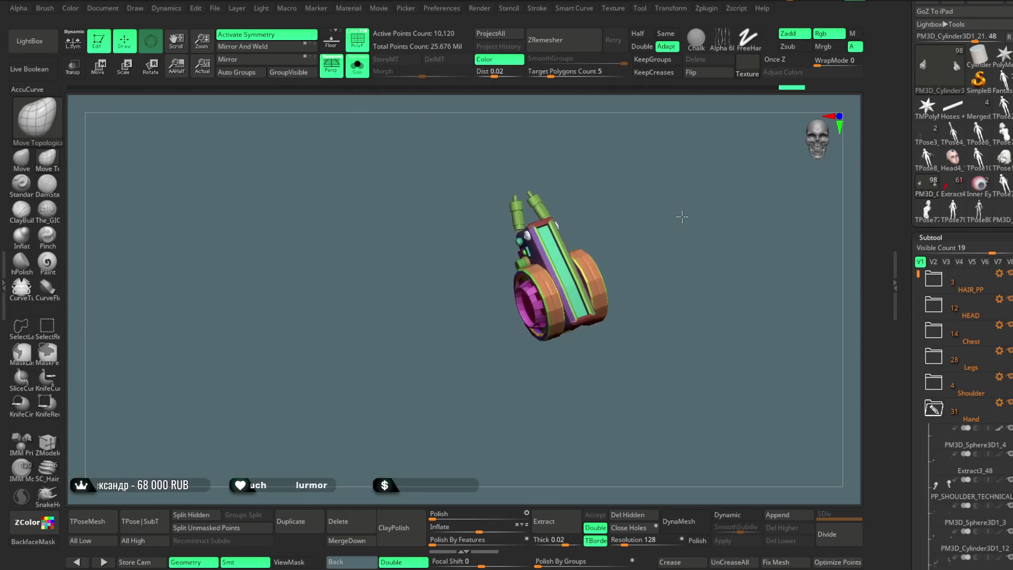
ctrl+shift+click(678, 230)
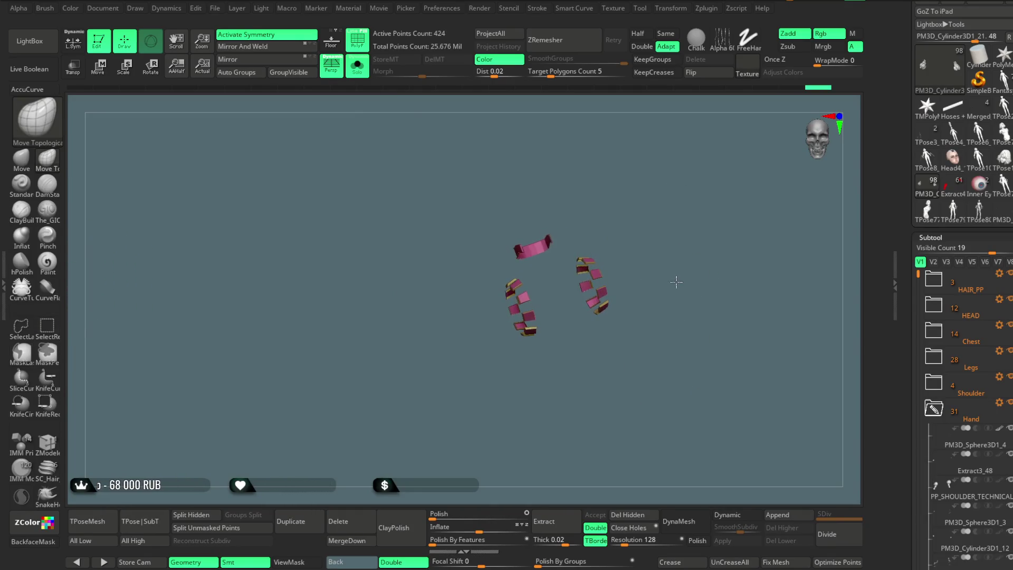
With SelectRect, hide the red band and keep only the box ring pieces visible
key(ctrl+shift)
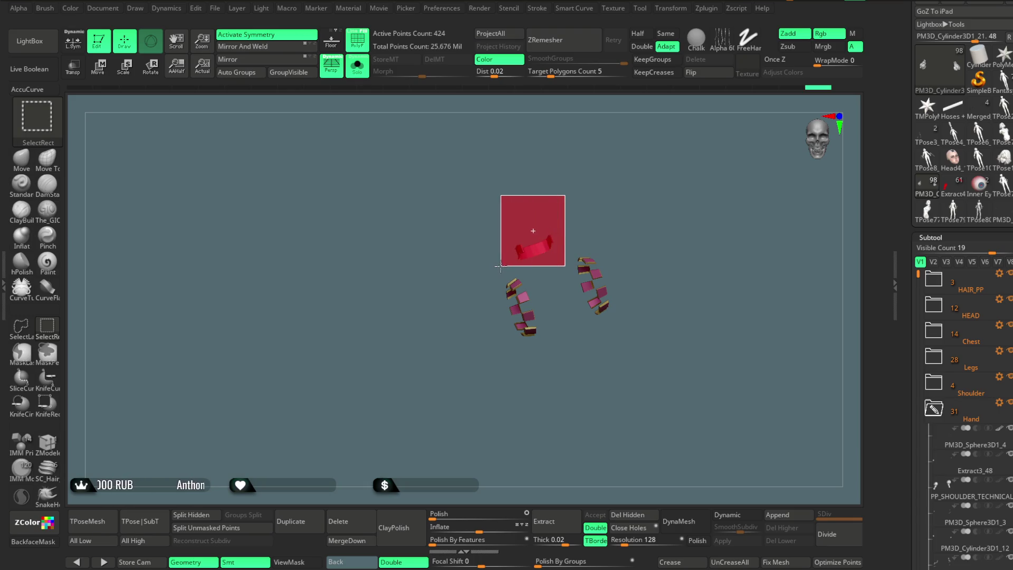
ctrl+shift+drag(498, 267, 501, 268)
drag(697, 219, 610, 289)
key(ctrl+shift)
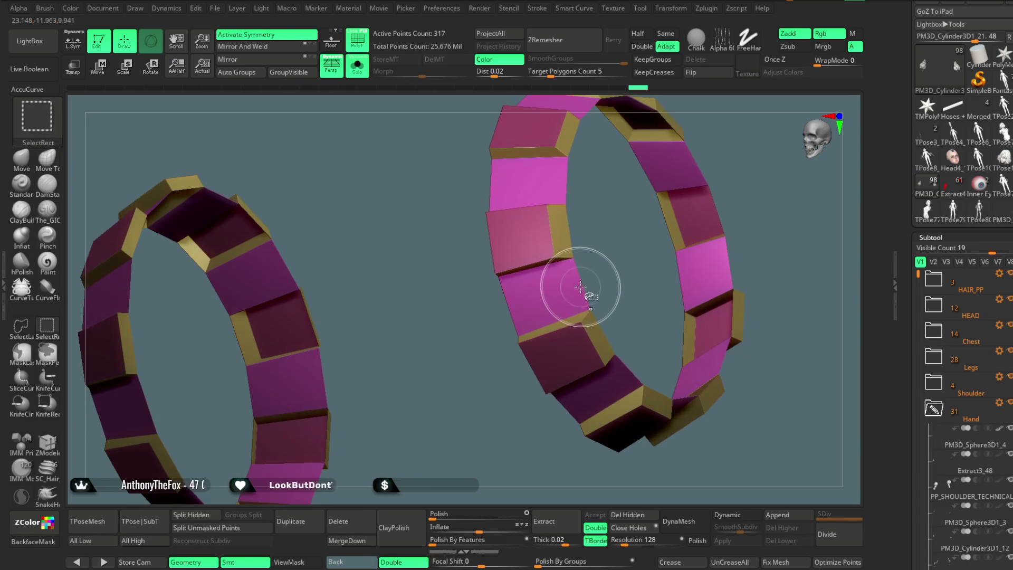
ctrl+shift+click(614, 264)
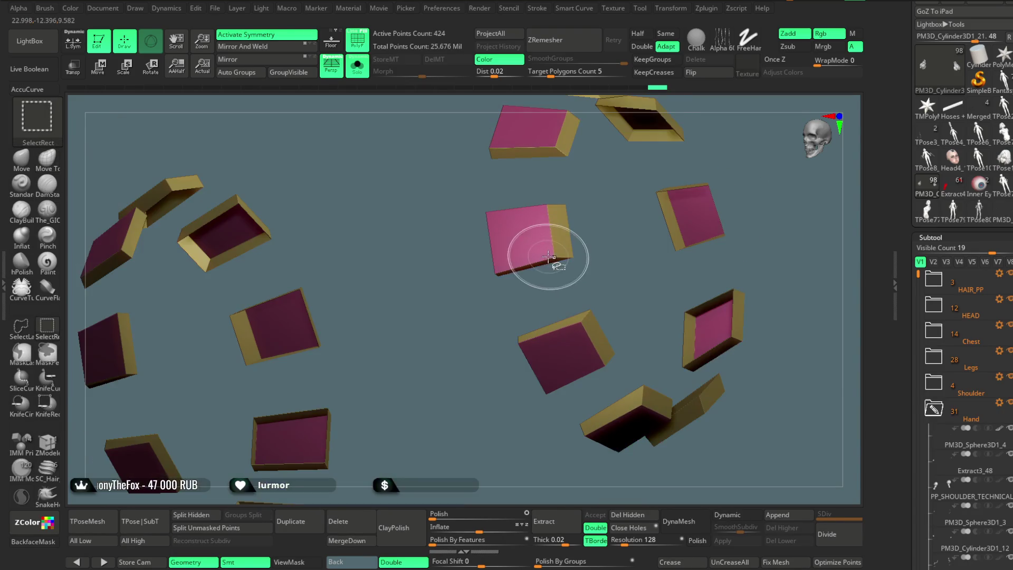
ctrl+shift+click(546, 249)
mouse_move(647, 246)
alt+mouse_down()
mouse_move(746, 154)
mouse_move(117, 374)
alt+mouse_up()
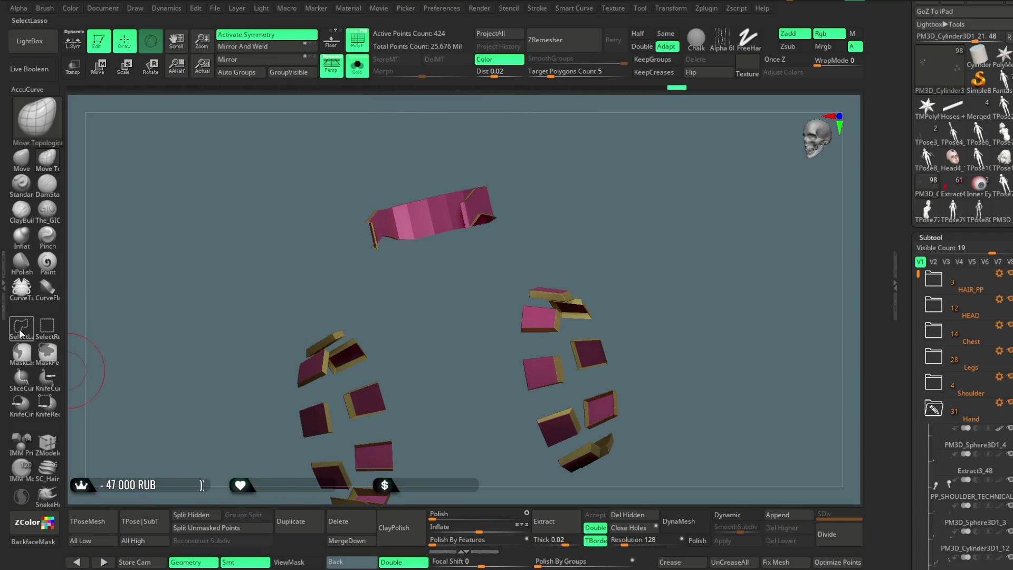
ctrl+alt+shift+drag(503, 231, 493, 114)
mouse_move(654, 231)
alt+mouse_down()
mouse_move(650, 209)
mouse_move(610, 199)
alt+mouse_up()
Hide the curved pink strip and gold border polygons, then reveal the whole part again
ctrl+alt+shift+drag(475, 135, 541, 86)
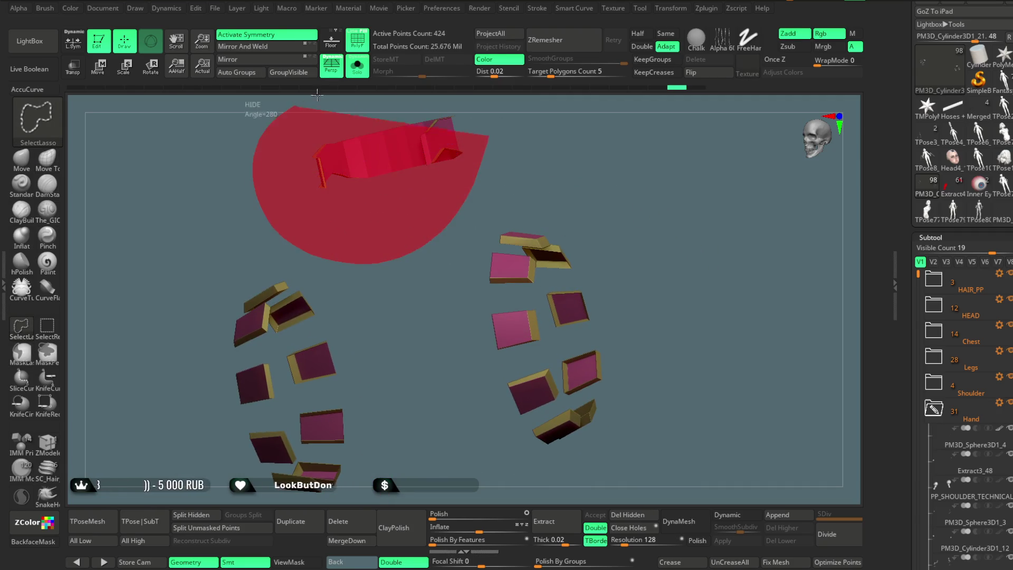
ctrl+shift+click(543, 124)
mouse_move(543, 124)
mouse_down()
mouse_move(666, 236)
mouse_move(680, 198)
mouse_up()
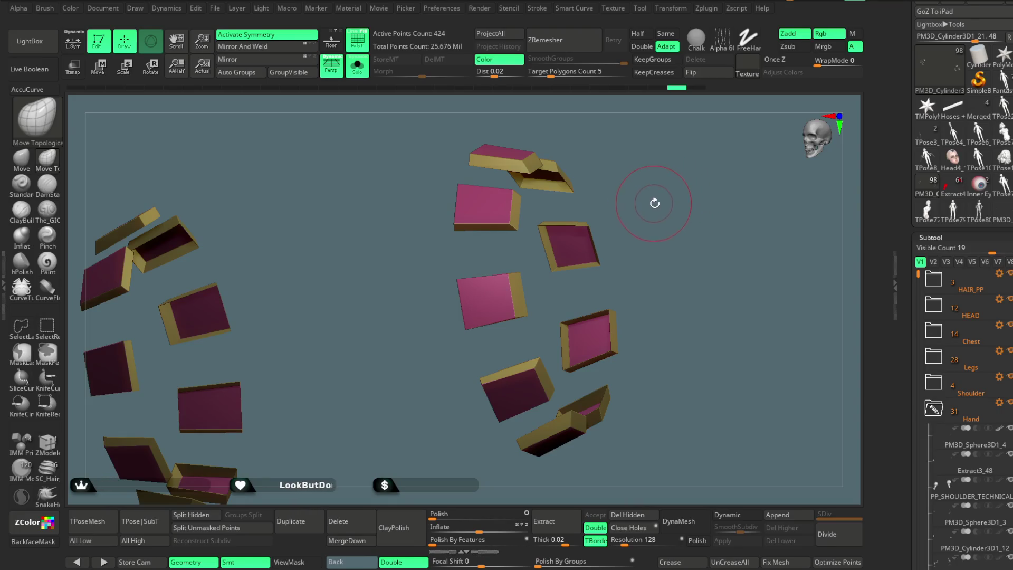
drag(650, 205, 645, 202)
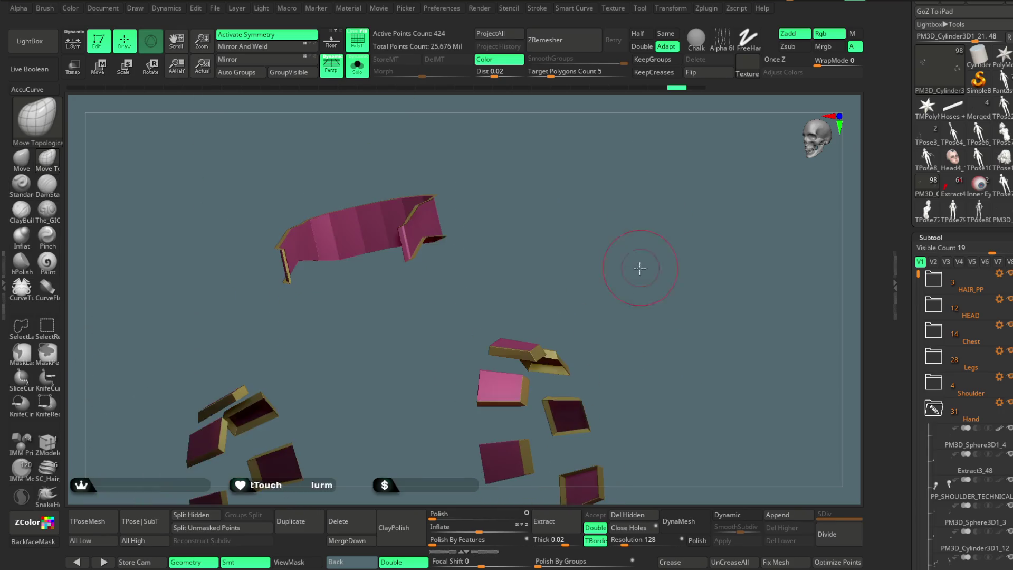
ctrl+shift+drag(541, 184, 522, 127)
alt+drag(625, 199, 632, 317)
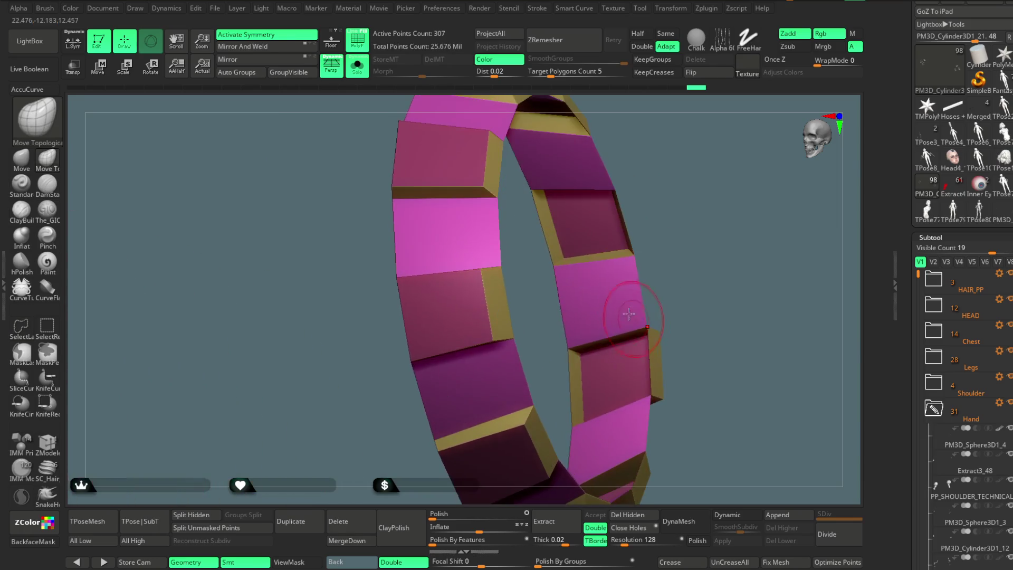
click(358, 37)
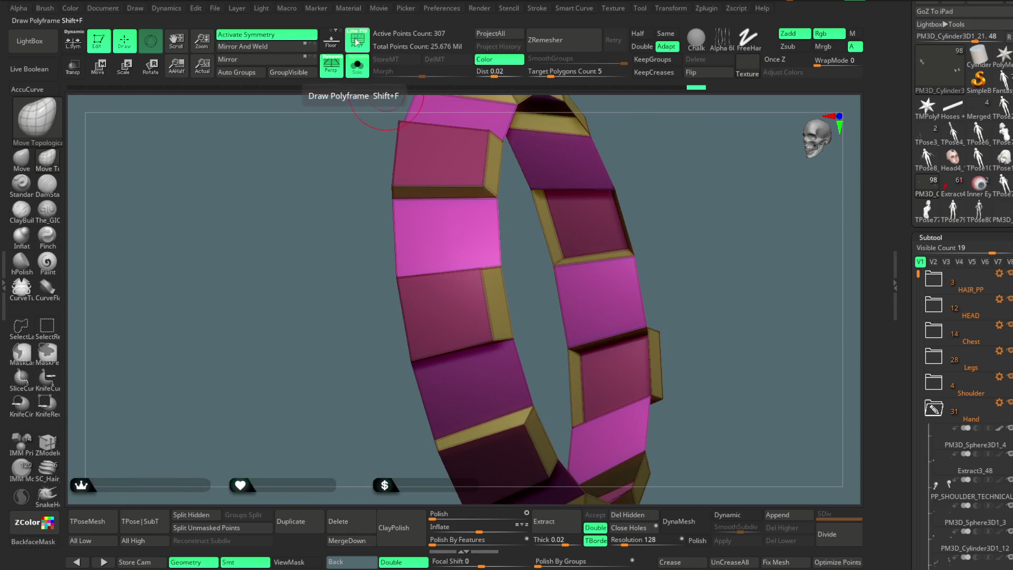
ctrl+shift+click(498, 224)
ctrl+shift+click(682, 172)
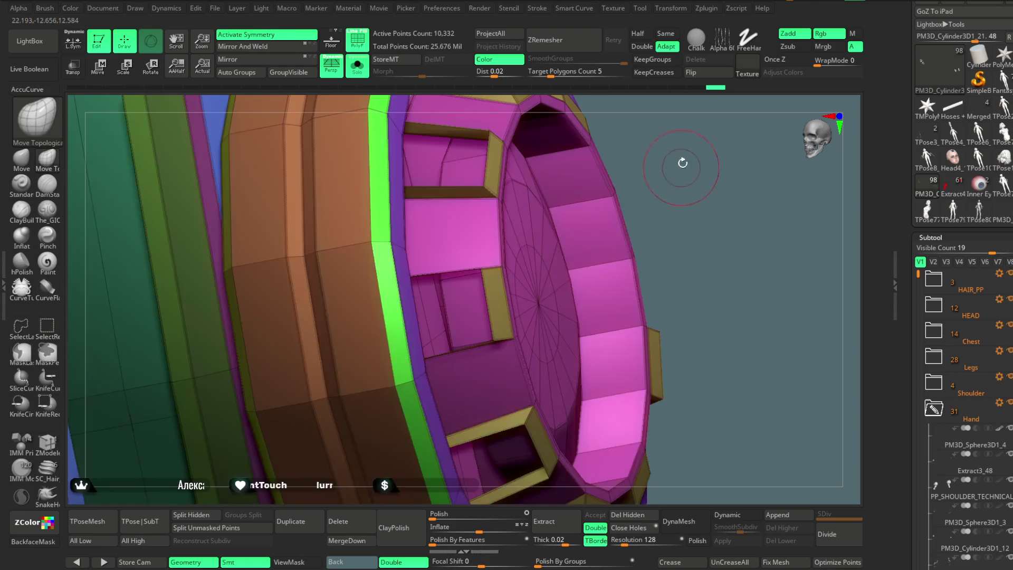
Hide the cylinder and the panel outlines so only the small pink panels remain
drag(679, 163, 538, 181)
mouse_move(639, 248)
mouse_down()
mouse_move(623, 170)
mouse_move(610, 205)
mouse_move(633, 267)
mouse_move(600, 238)
mouse_up()
ctrl+shift+click(622, 169)
mouse_move(447, 162)
ctrl+mouse_down()
mouse_move(157, 232)
mouse_move(455, 328)
ctrl+mouse_up()
ctrl+shift+click(385, 227)
mouse_move(487, 219)
mouse_down()
mouse_move(654, 238)
mouse_move(507, 222)
mouse_up()
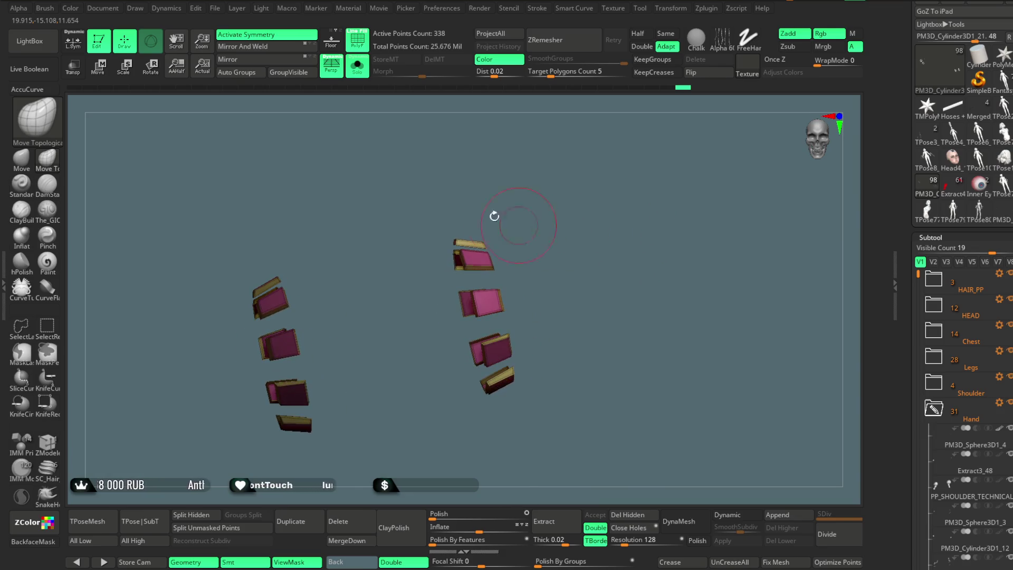
Group the visible panels into one polygroup and unhide the complete part
click(289, 74)
ctrl+shift+click(615, 271)
mouse_move(615, 272)
mouse_down()
mouse_move(591, 244)
mouse_move(483, 196)
mouse_up()
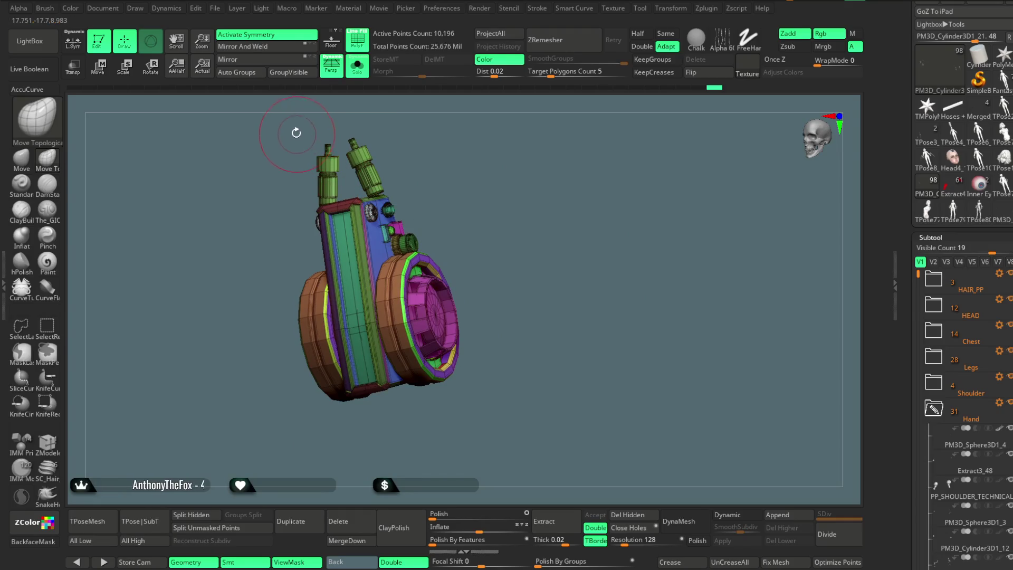
Merge the forearm part into one polygroup, switch to the matching subtool and turn Solo off to see the whole character
click(290, 73)
mouse_move(534, 203)
mouse_down()
mouse_move(518, 235)
mouse_move(522, 219)
mouse_move(460, 166)
mouse_move(589, 219)
mouse_move(595, 351)
mouse_move(538, 163)
mouse_up()
key(Down)
click(356, 67)
mouse_move(563, 278)
mouse_down()
mouse_move(634, 237)
mouse_move(633, 317)
mouse_up()
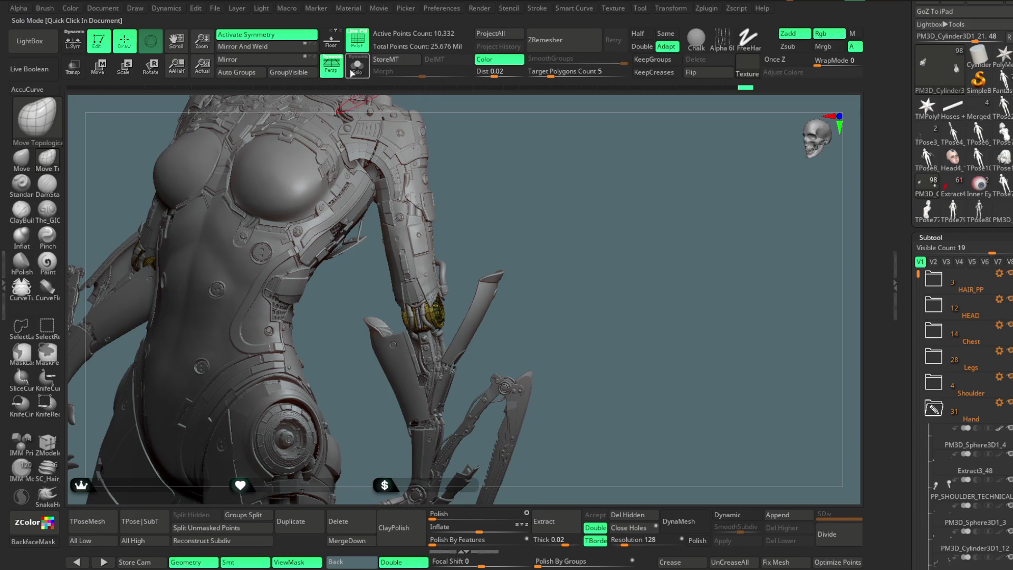
Make the forearm cylinder the active subtool and show its polygon wireframe (PolyF)
mouse_move(552, 219)
mouse_down()
mouse_move(554, 237)
mouse_move(429, 351)
mouse_up()
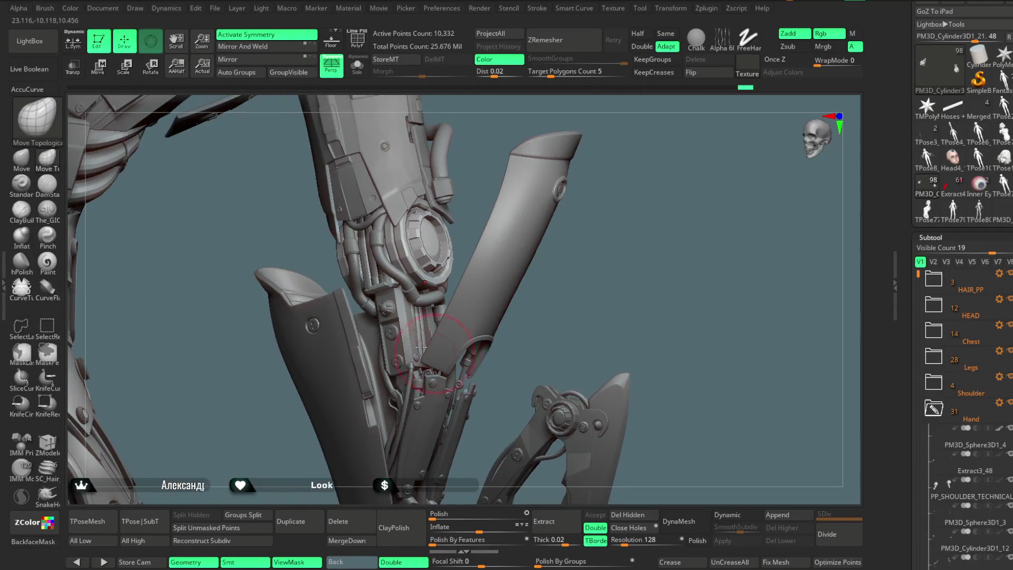
alt+click(403, 308)
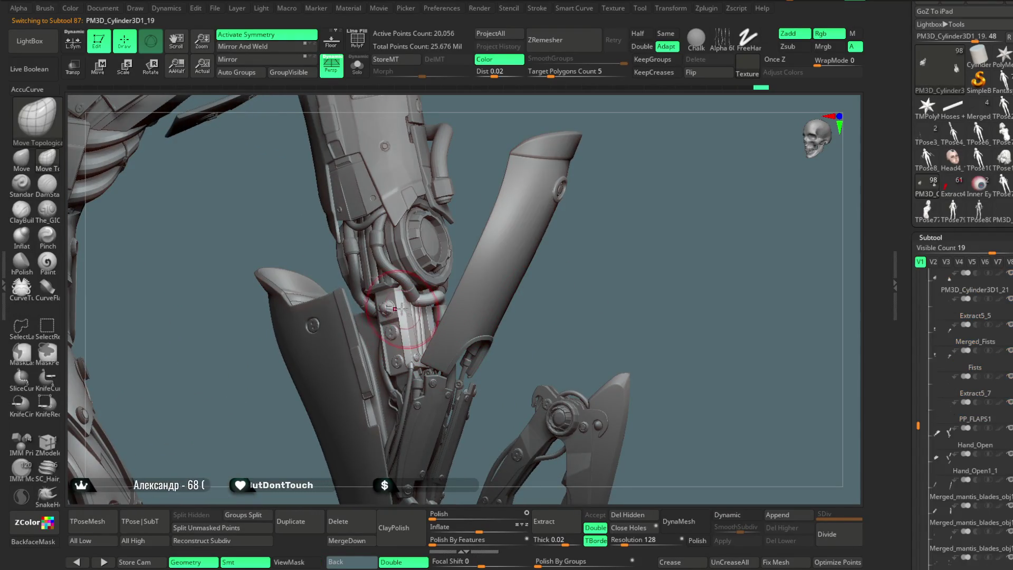
click(358, 44)
Orbit to the back of the torso and make the HOSES_BODY_high hoses the active subtool
mouse_move(515, 220)
mouse_down()
mouse_move(559, 228)
mouse_move(539, 221)
mouse_move(469, 379)
mouse_move(480, 290)
mouse_up()
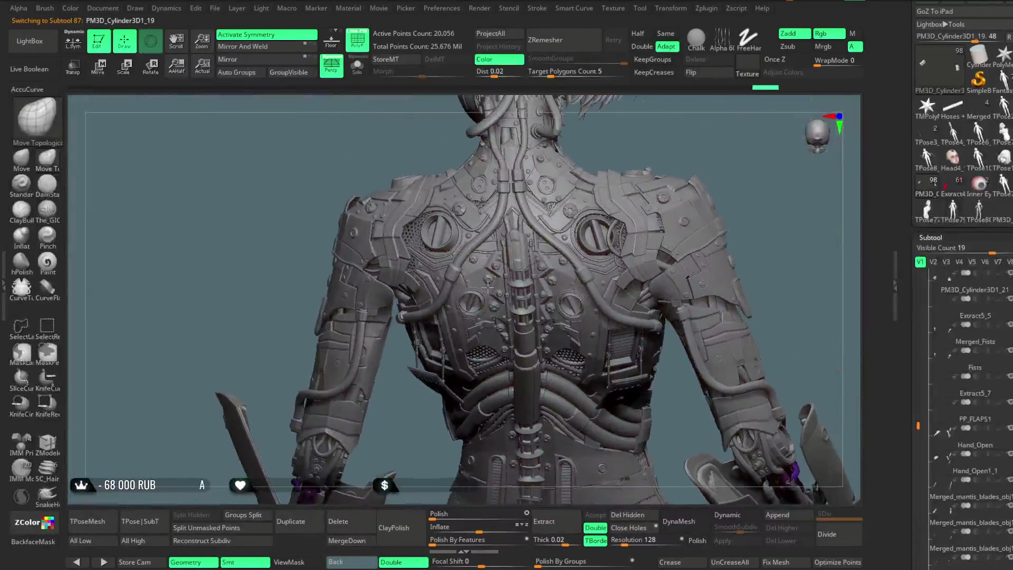
mouse_move(724, 148)
mouse_down()
mouse_move(708, 188)
mouse_move(668, 158)
mouse_move(683, 179)
mouse_move(576, 342)
mouse_up()
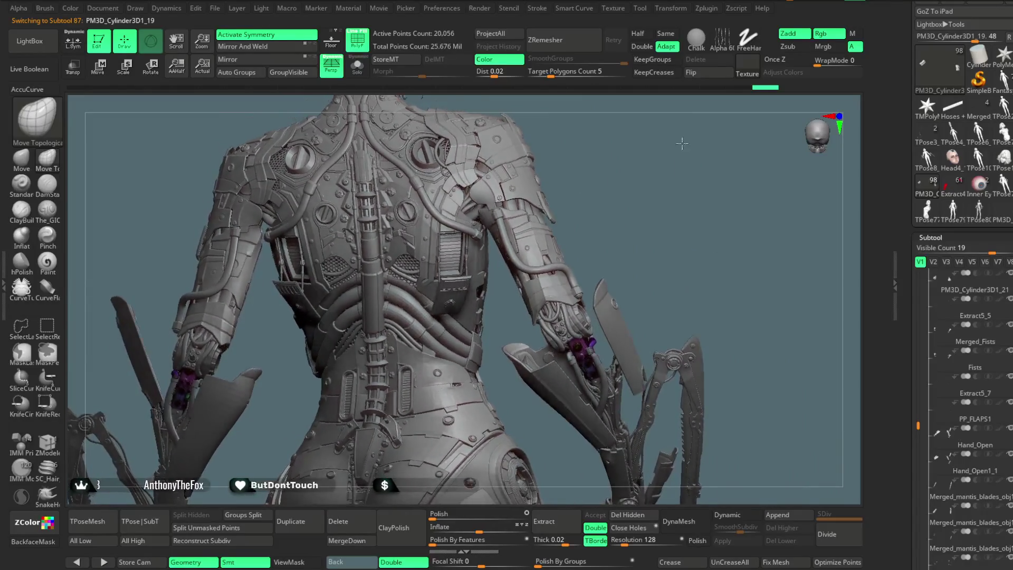
alt+click(568, 349)
mouse_move(657, 227)
mouse_down()
mouse_move(531, 181)
mouse_move(643, 296)
mouse_move(697, 238)
mouse_move(737, 241)
mouse_move(690, 212)
mouse_up()
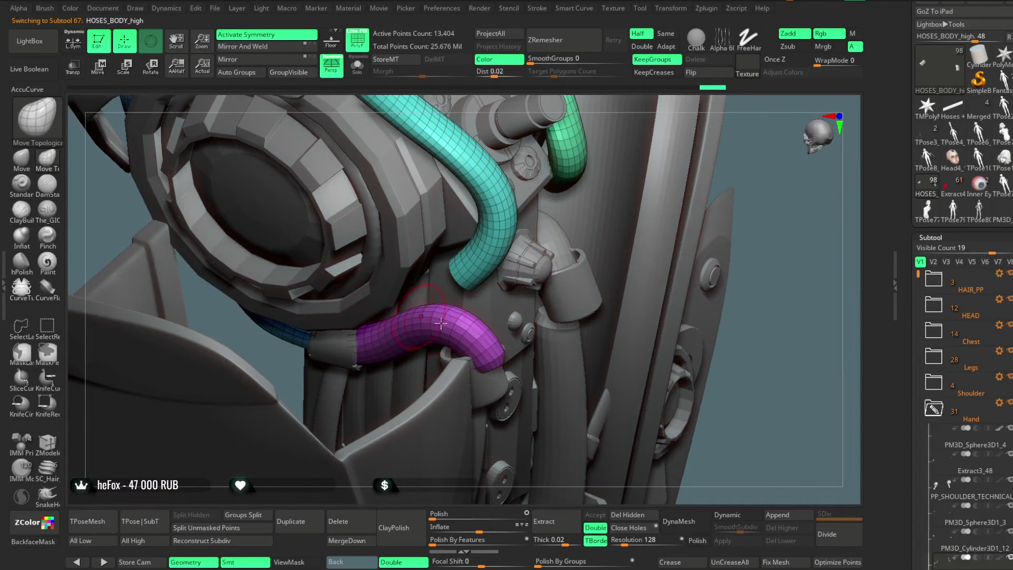
Move in on the forearm plate and make the clamp cylinder the active subtool
key(space)
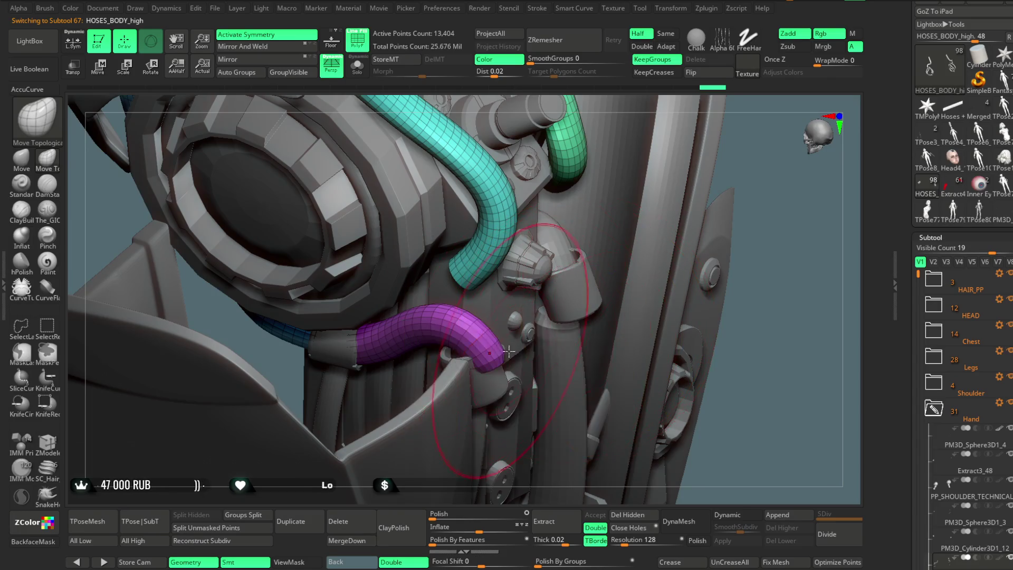
drag(774, 201, 494, 373)
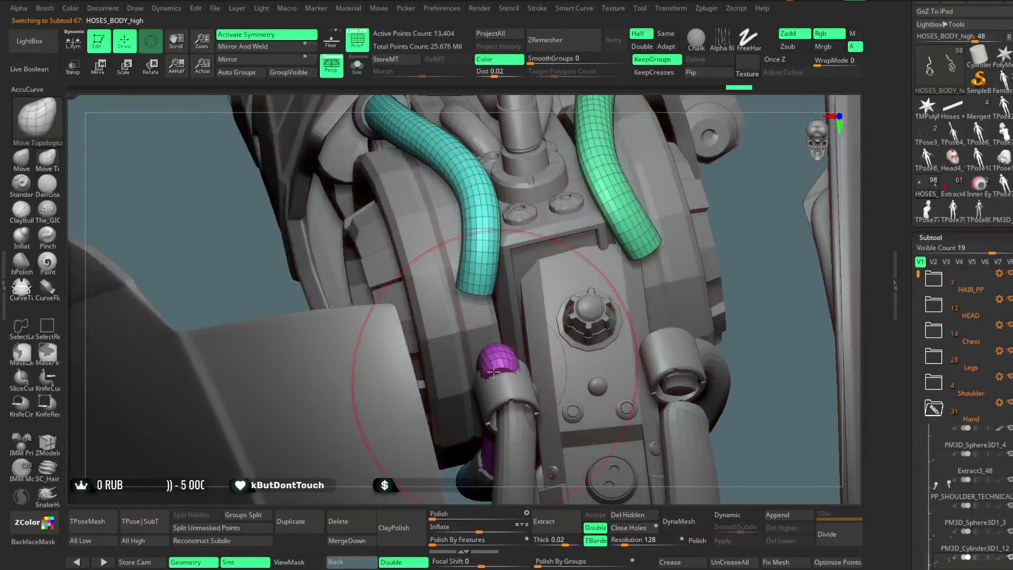
drag(693, 308, 579, 307)
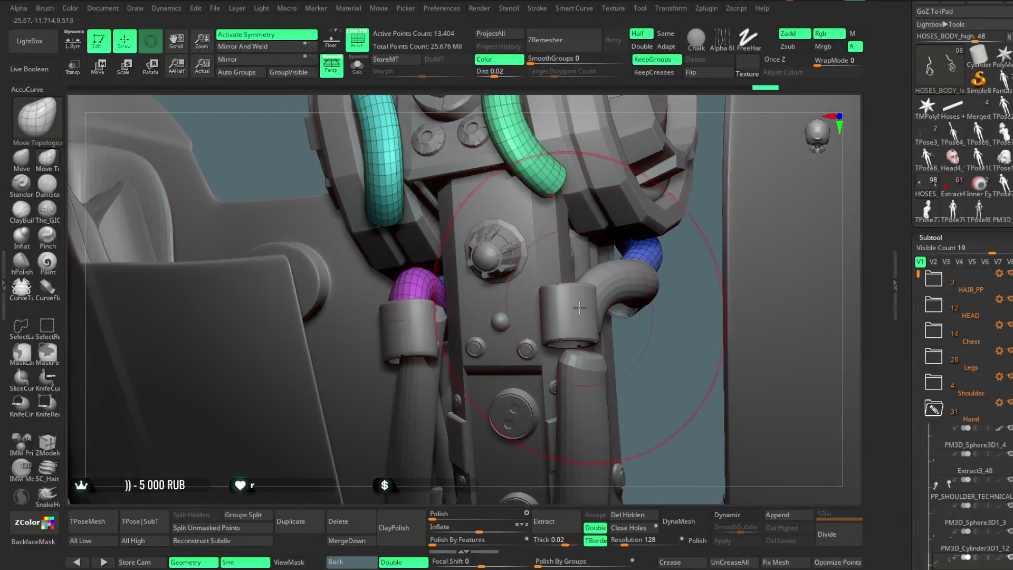
alt+click(579, 305)
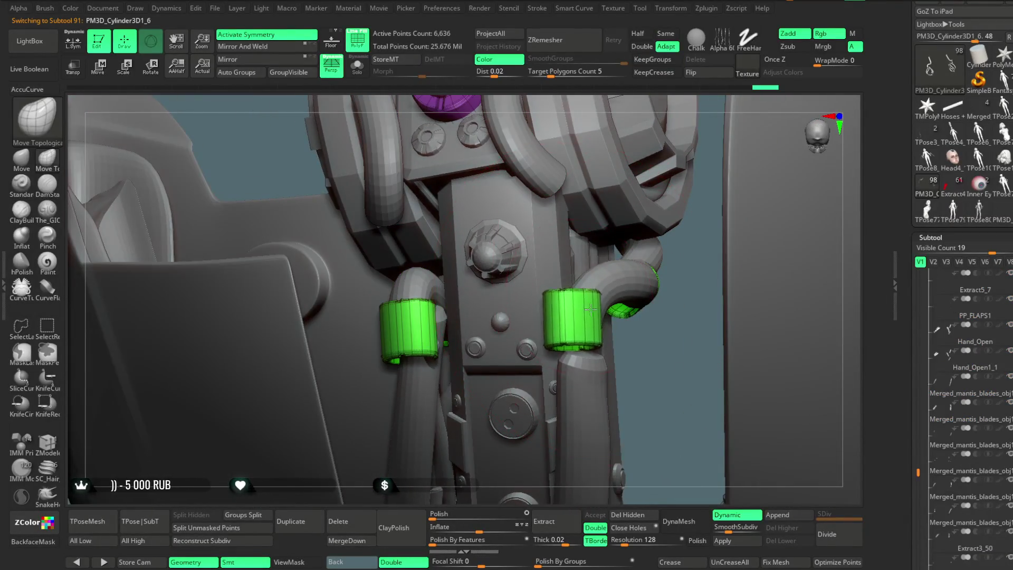
Make the Extract3_50 hose the active subtool and bring the whole character back into view
mouse_move(592, 308)
mouse_down()
mouse_move(580, 299)
mouse_move(555, 329)
mouse_up()
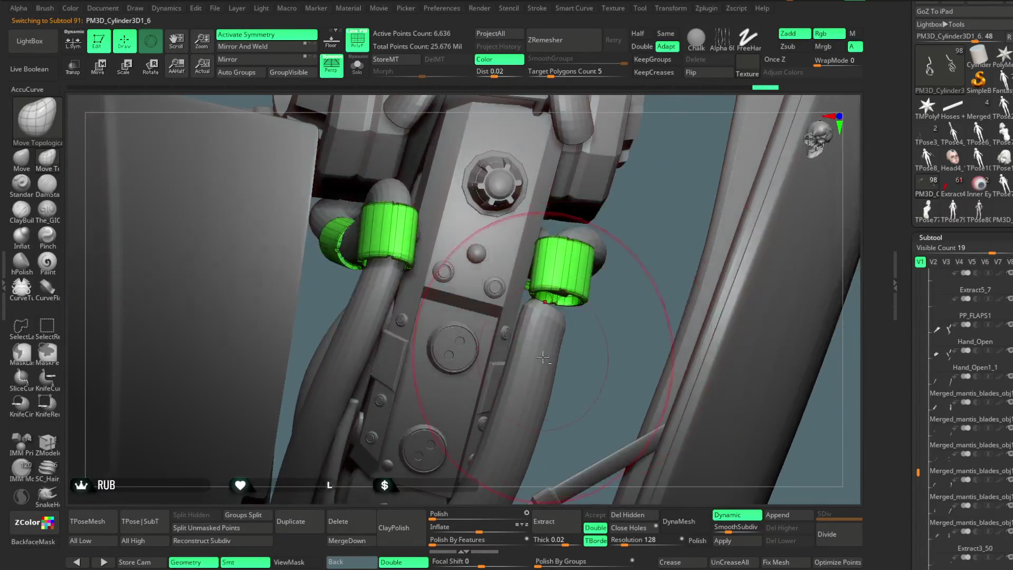
alt+click(550, 334)
mouse_move(585, 266)
mouse_down()
mouse_move(563, 316)
mouse_move(706, 229)
mouse_move(659, 205)
mouse_move(611, 222)
mouse_move(515, 215)
mouse_move(648, 203)
mouse_move(623, 163)
mouse_move(620, 175)
mouse_move(656, 174)
mouse_move(642, 184)
mouse_move(639, 211)
mouse_move(617, 222)
mouse_up()
key(space)
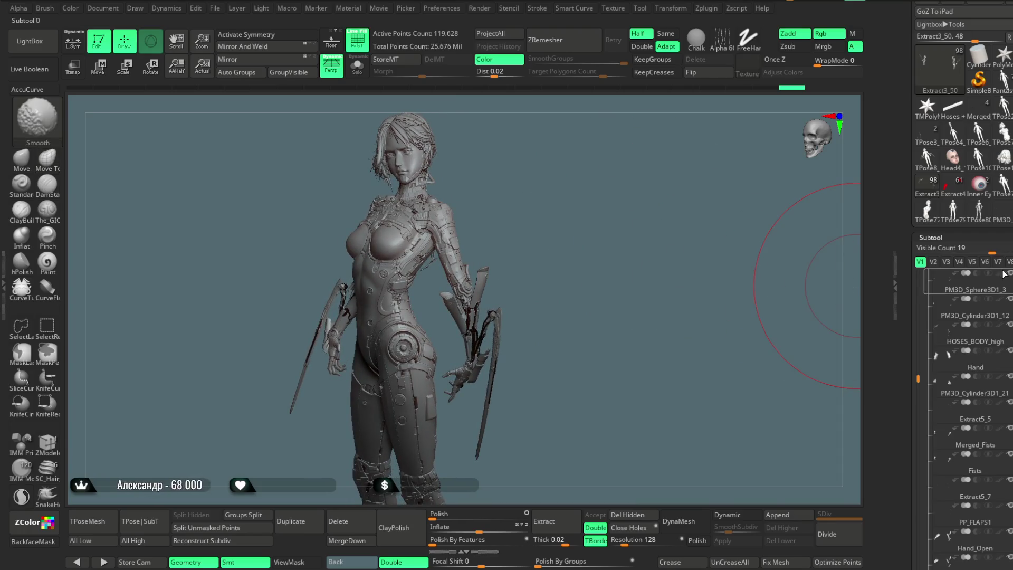
Select the mantis blades subtool, isolate it with Solo and hide its polygon wireframe
mouse_move(527, 228)
mouse_down()
mouse_move(599, 199)
mouse_move(580, 207)
mouse_move(599, 198)
mouse_move(522, 389)
mouse_up()
key(space)
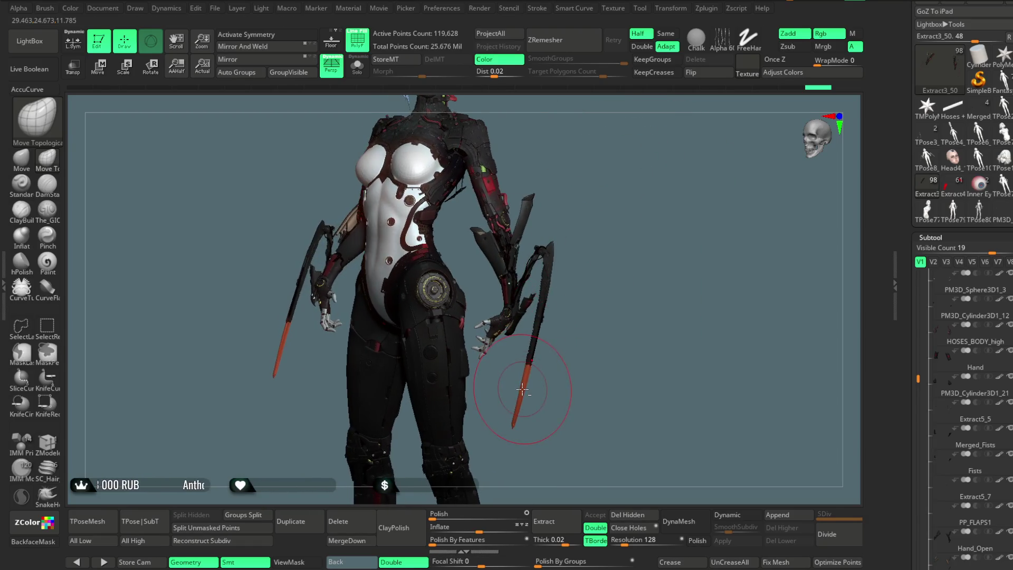
mouse_move(596, 313)
mouse_down()
mouse_move(577, 287)
mouse_move(581, 253)
mouse_move(566, 274)
mouse_up()
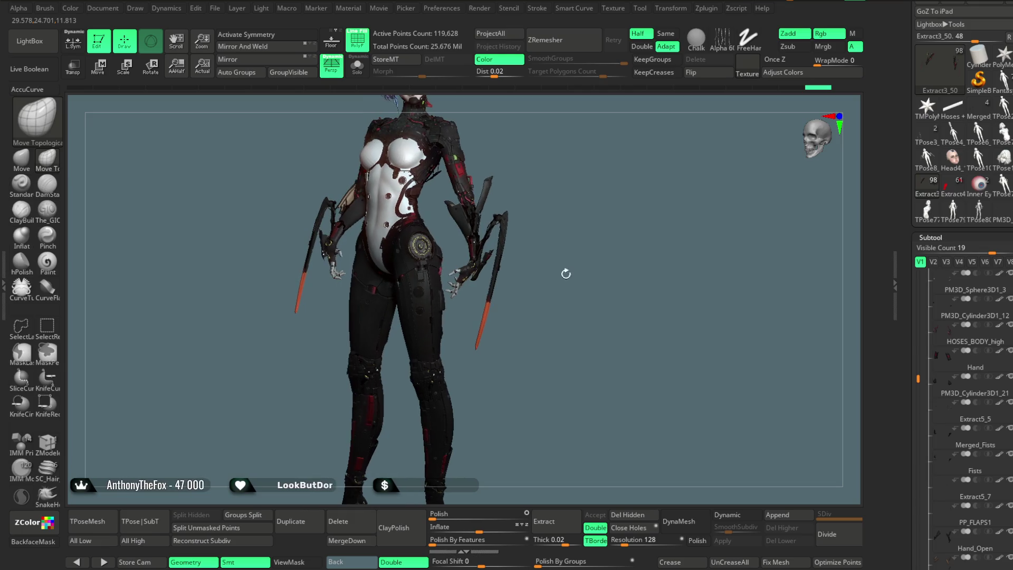
alt+click(484, 327)
click(357, 65)
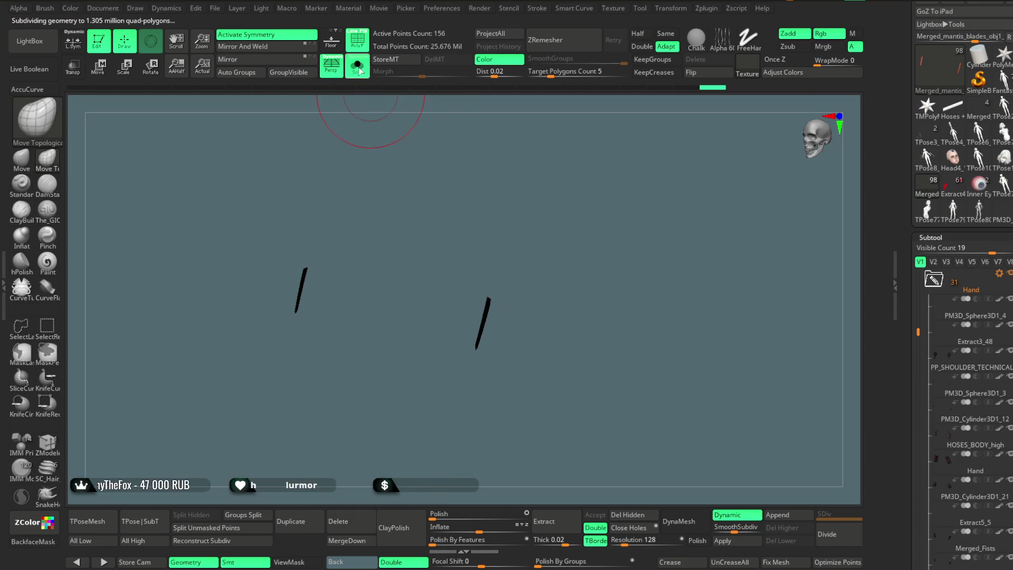
mouse_move(534, 181)
mouse_down()
mouse_move(588, 424)
mouse_move(551, 268)
mouse_move(451, 188)
mouse_up()
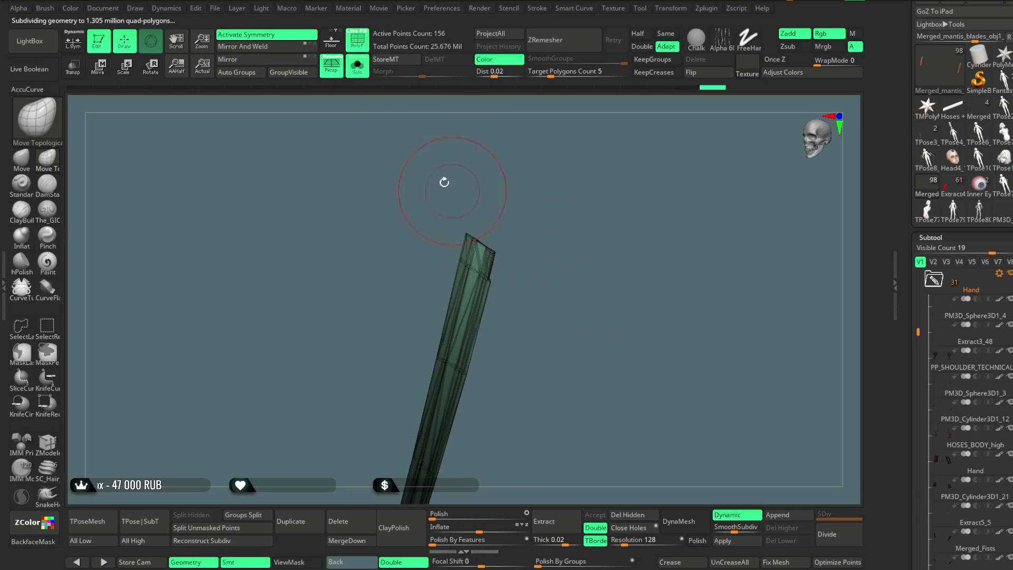
click(357, 40)
Subdivide the blade to SDiv 5, about 58,000 points, checking the shape from several angles
drag(567, 265, 729, 473)
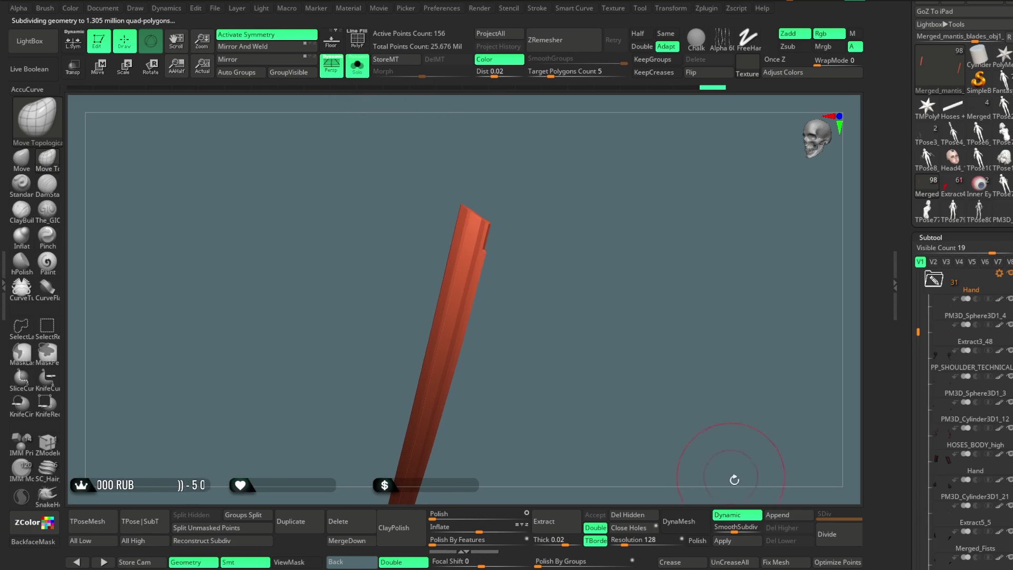
click(734, 544)
drag(555, 288, 753, 439)
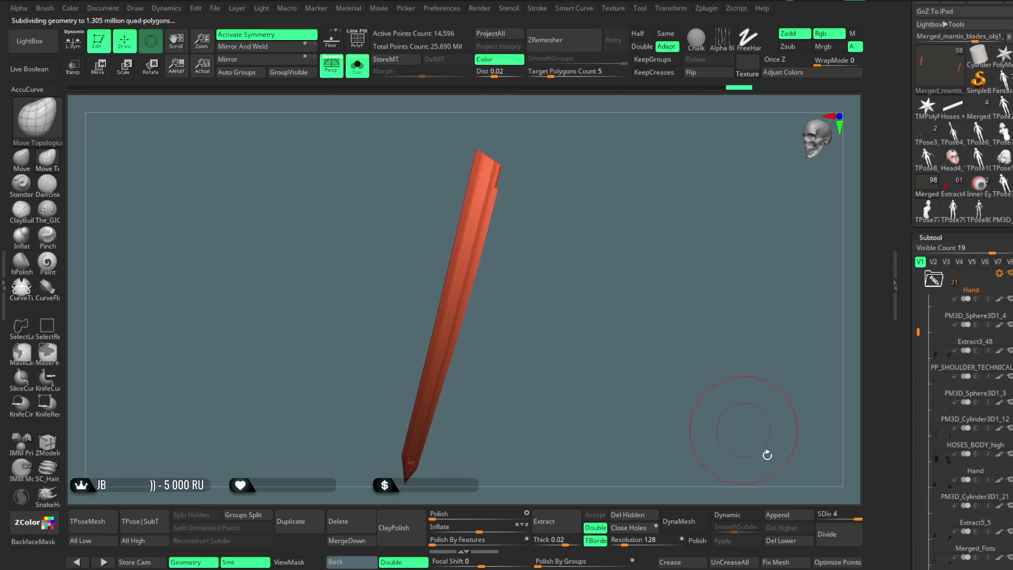
drag(579, 242, 540, 236)
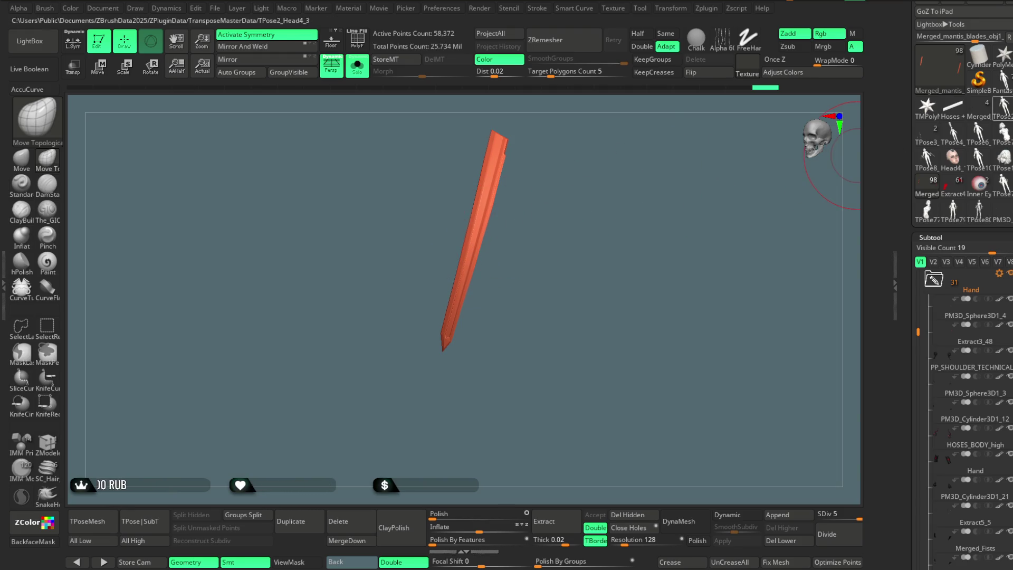
scroll(1001, 186, up, 3)
scroll(1001, 186, up, 3)
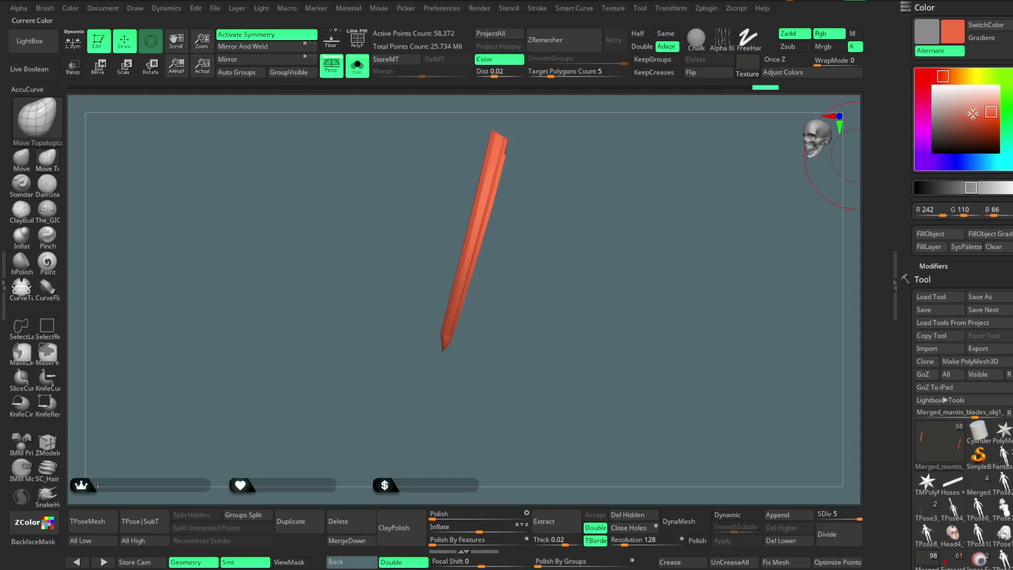
Shift the paint colour to a deeper red, choose the Paint brush and browse the LightBox brush library
drag(953, 78, 936, 76)
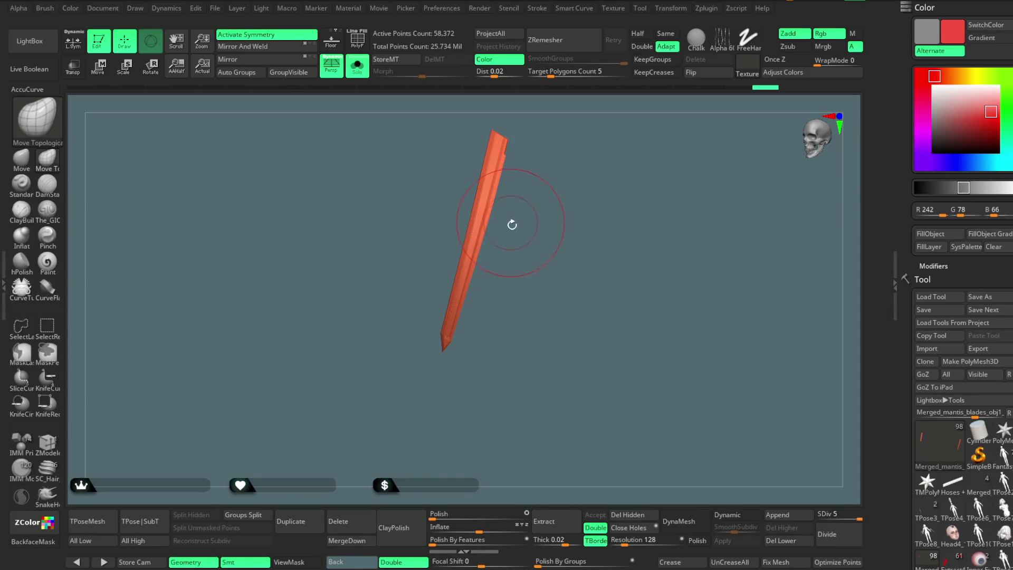
click(47, 263)
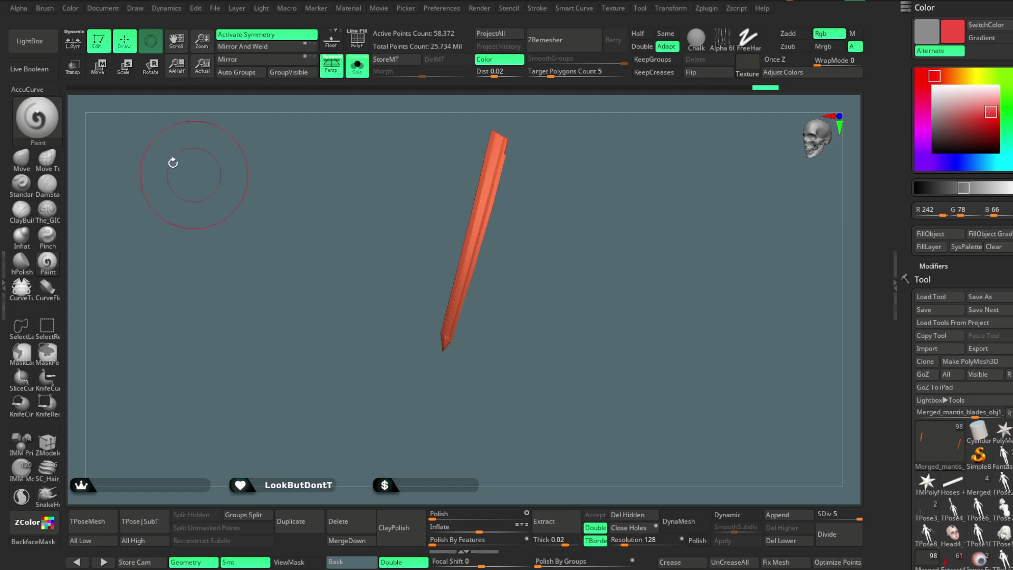
click(42, 46)
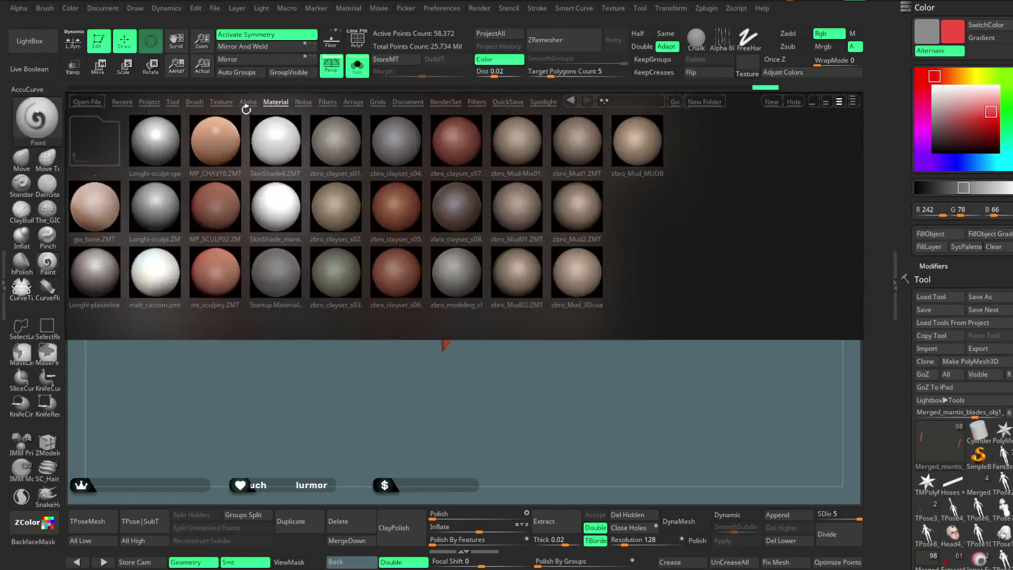
click(193, 103)
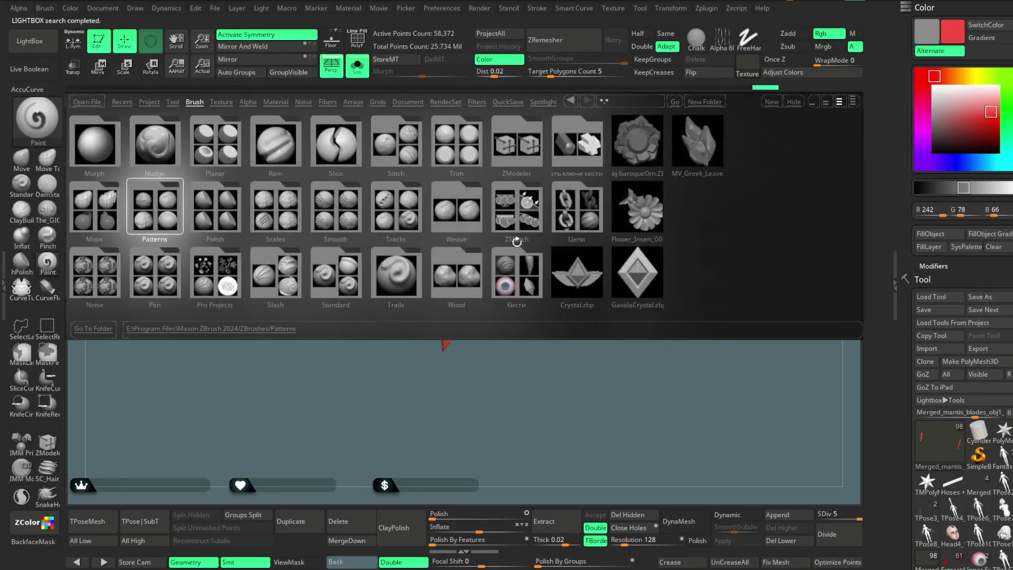
Load the Colour variance brush from the painting brushes folder and make its Draw Size much larger
double_click(519, 276)
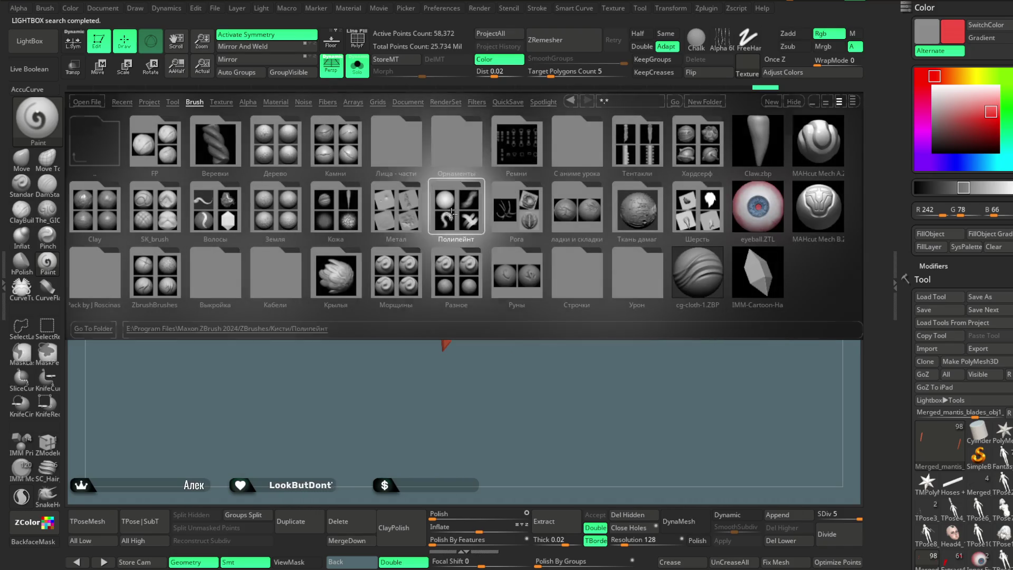
double_click(457, 210)
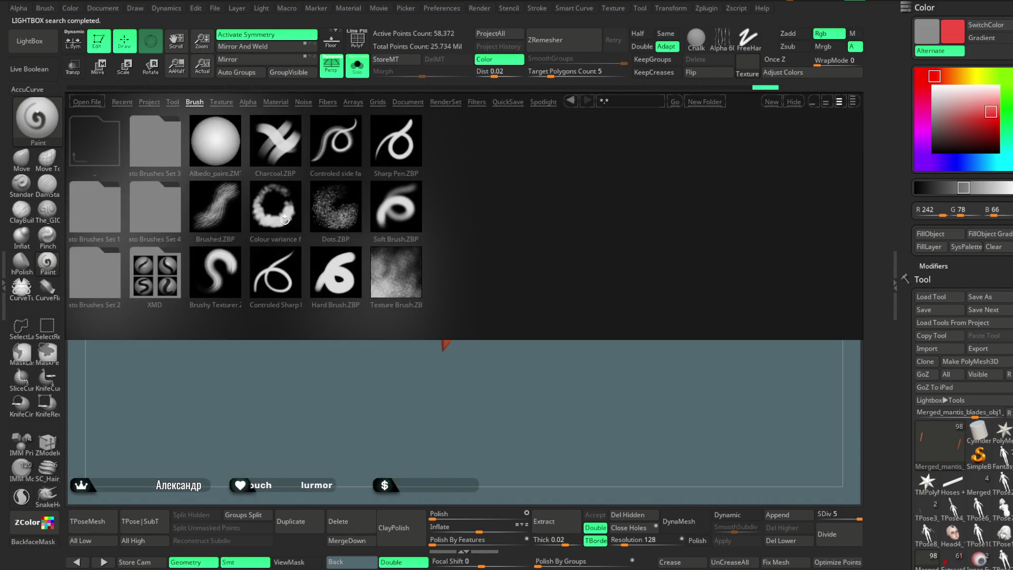
double_click(286, 225)
key(space)
drag(523, 258, 570, 259)
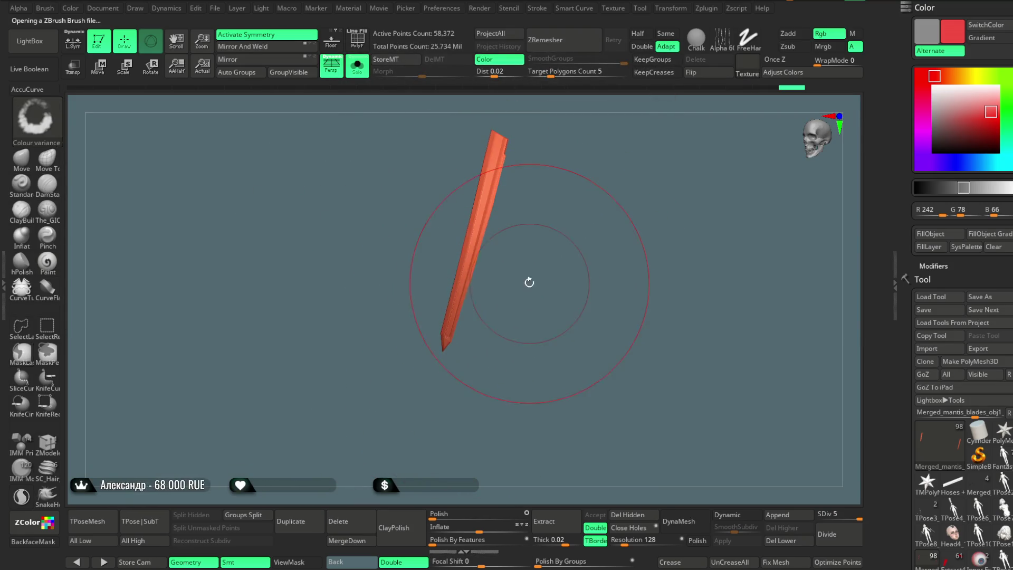
Reduce the brush Draw Size down to 5 while checking the blade from a distance
key(space)
drag(586, 272, 558, 272)
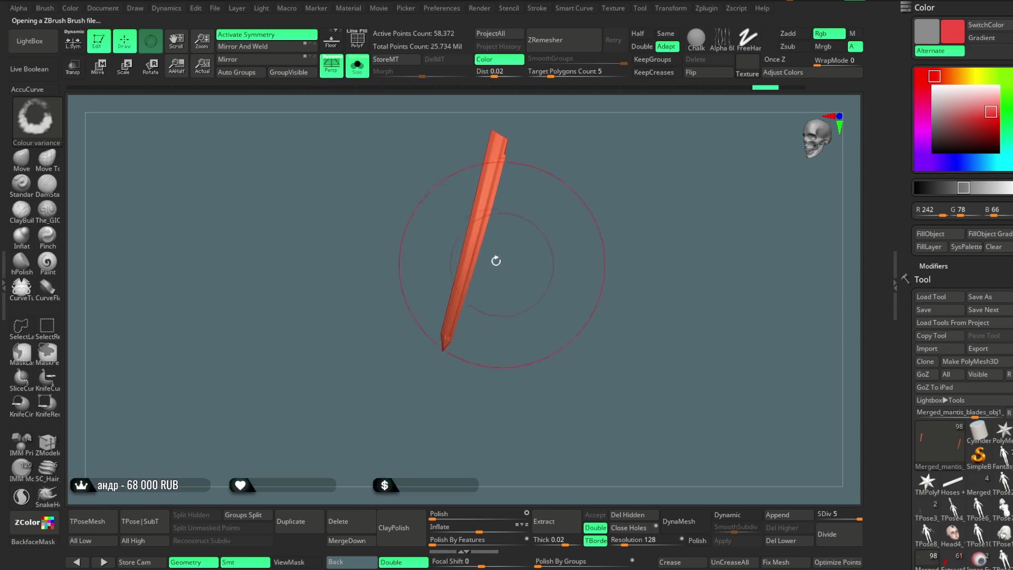
drag(481, 221, 423, 441)
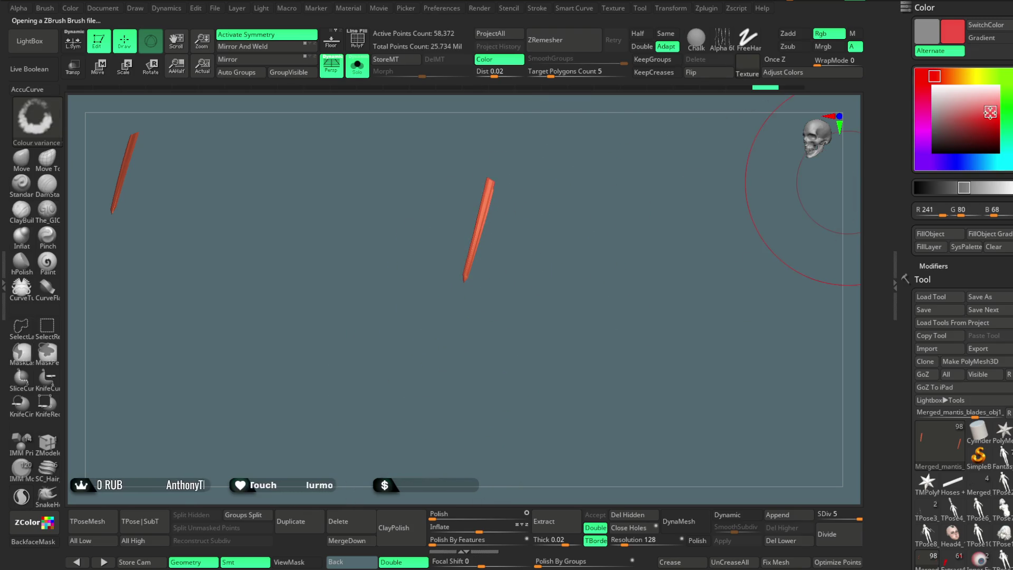
key(space)
drag(602, 251, 555, 250)
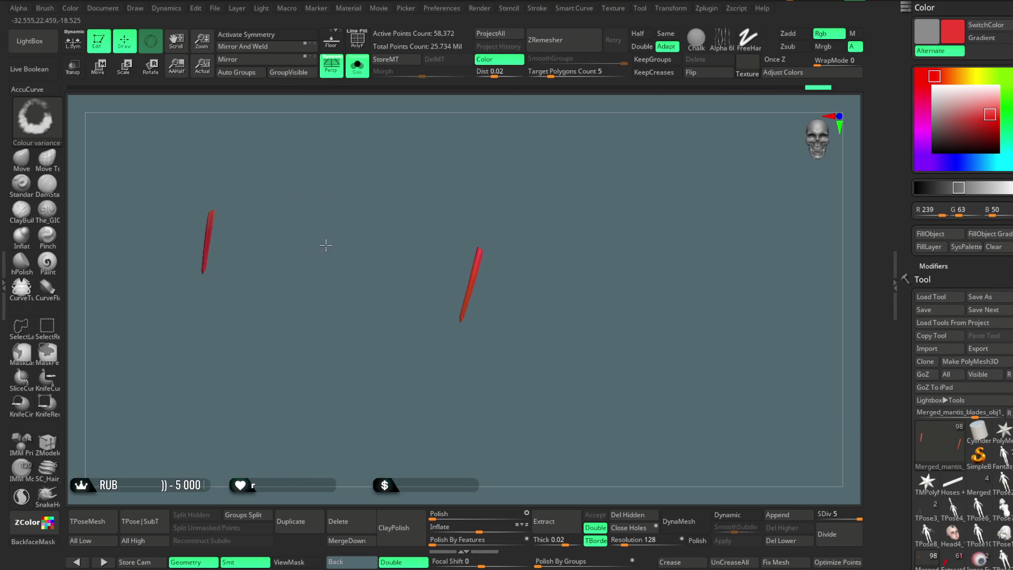
Turn Solo off so the whole character with both red blades is visible again
click(357, 66)
mouse_move(592, 272)
mouse_down()
mouse_move(592, 235)
mouse_move(561, 222)
mouse_move(543, 265)
mouse_move(573, 261)
mouse_move(520, 227)
mouse_move(578, 234)
mouse_up()
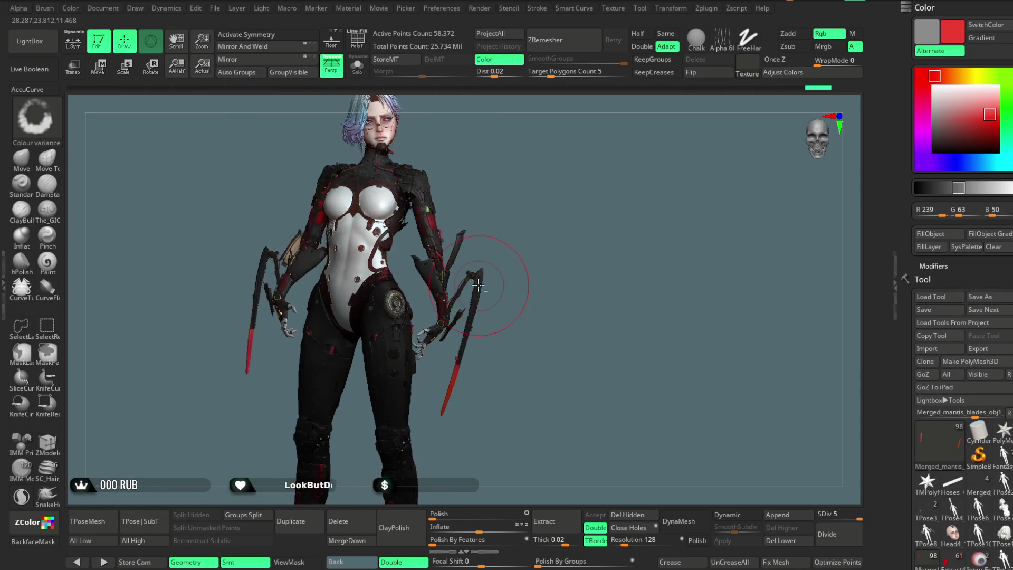
Select the Merged_mantis_blades_obj1_4 blade piece on the canvas and isolate it with Solo
alt+click(525, 266)
mouse_move(525, 266)
alt+mouse_down()
mouse_move(543, 220)
mouse_move(565, 215)
mouse_move(548, 276)
mouse_move(486, 249)
alt+mouse_up()
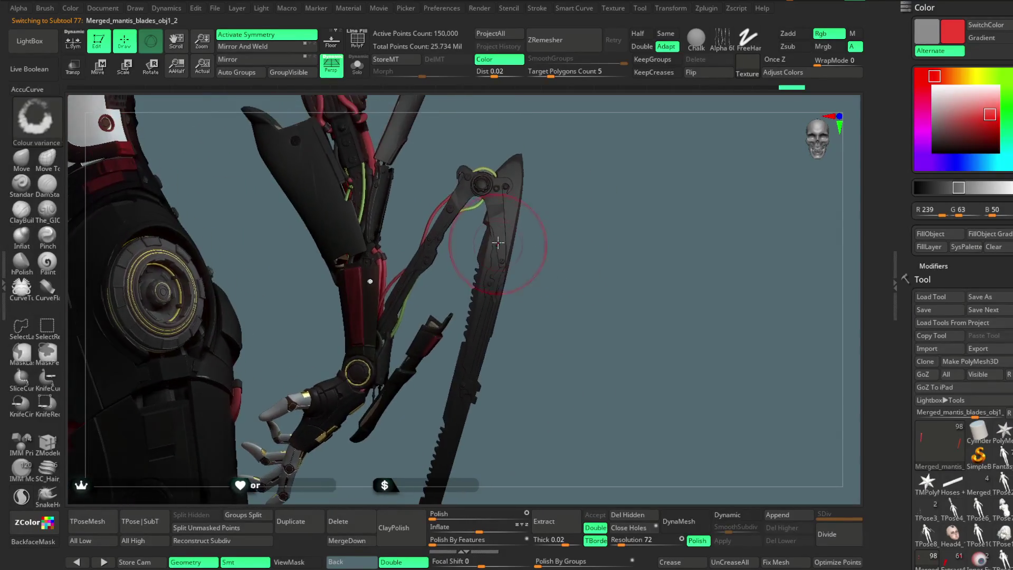
alt+click(501, 235)
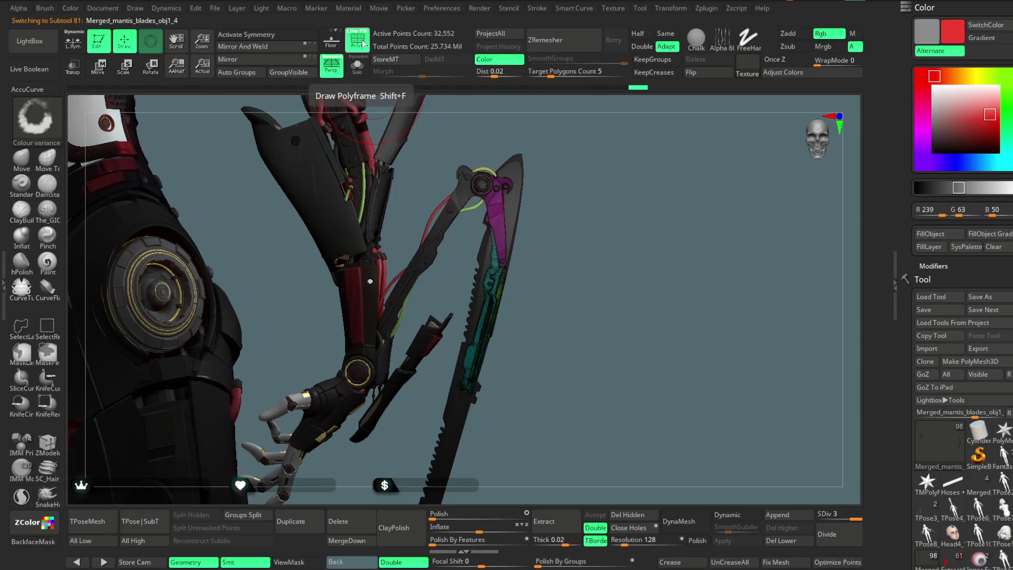
click(363, 68)
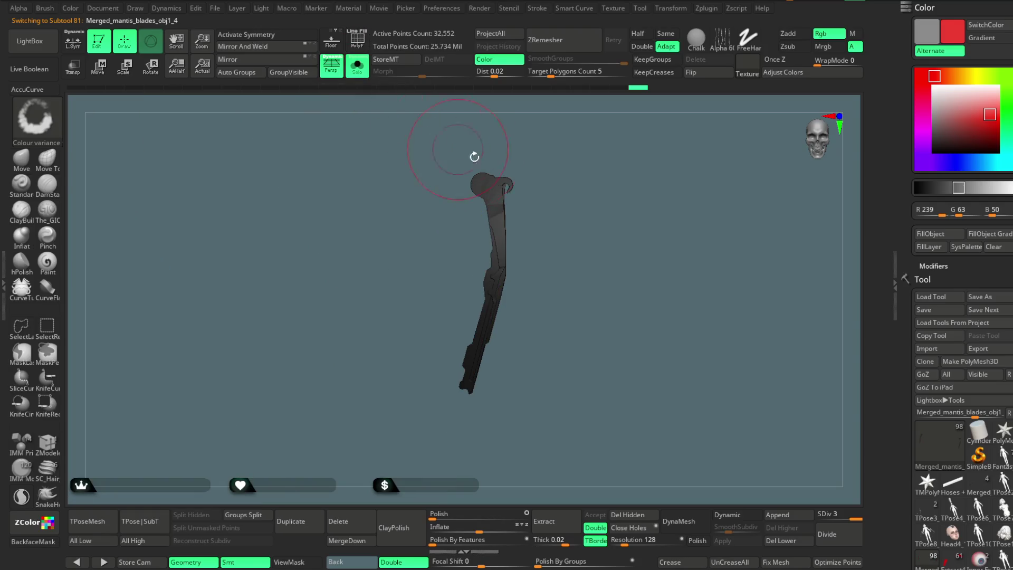
Make the blade arm active with Polyframe on and inspect its polygroups from several angles
alt+click(513, 178)
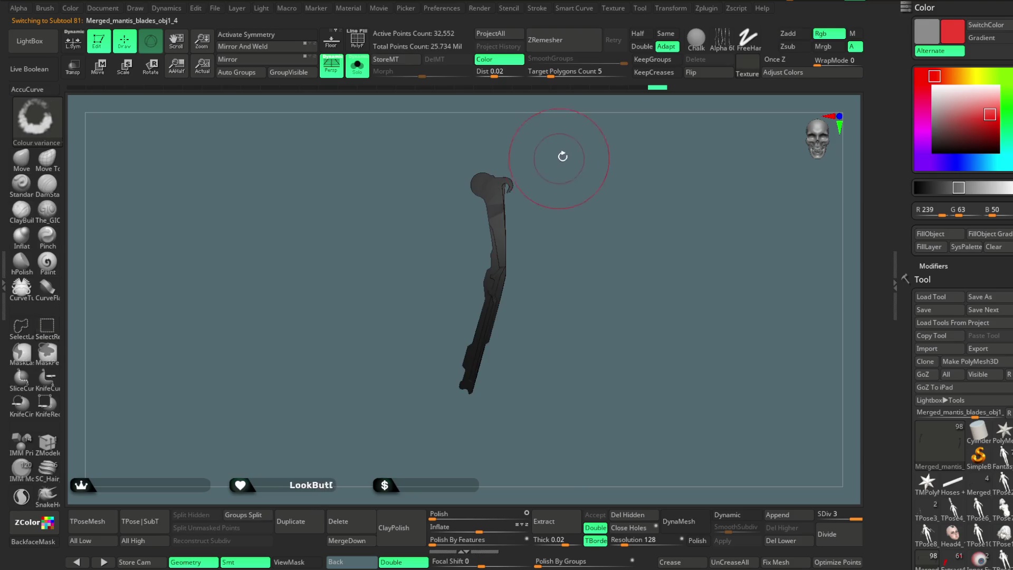
click(357, 38)
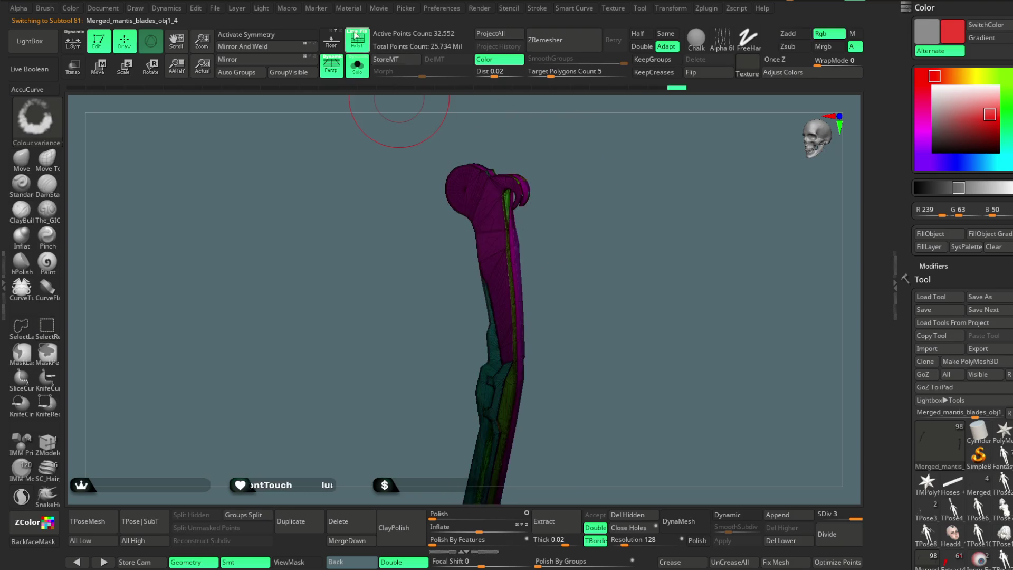
mouse_move(549, 151)
mouse_down()
mouse_move(602, 199)
mouse_move(599, 182)
mouse_move(607, 192)
mouse_up()
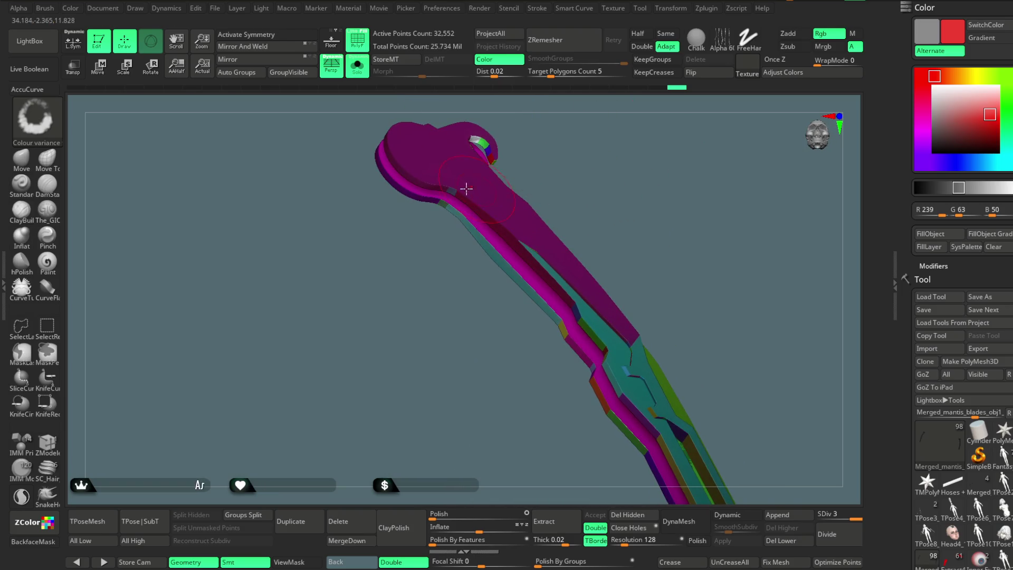
mouse_move(428, 179)
mouse_down()
mouse_move(614, 174)
mouse_move(582, 222)
mouse_move(572, 270)
mouse_move(577, 236)
mouse_move(554, 282)
mouse_move(582, 238)
mouse_move(584, 164)
mouse_move(586, 203)
mouse_move(526, 235)
mouse_move(577, 192)
mouse_move(594, 204)
mouse_move(559, 232)
mouse_up()
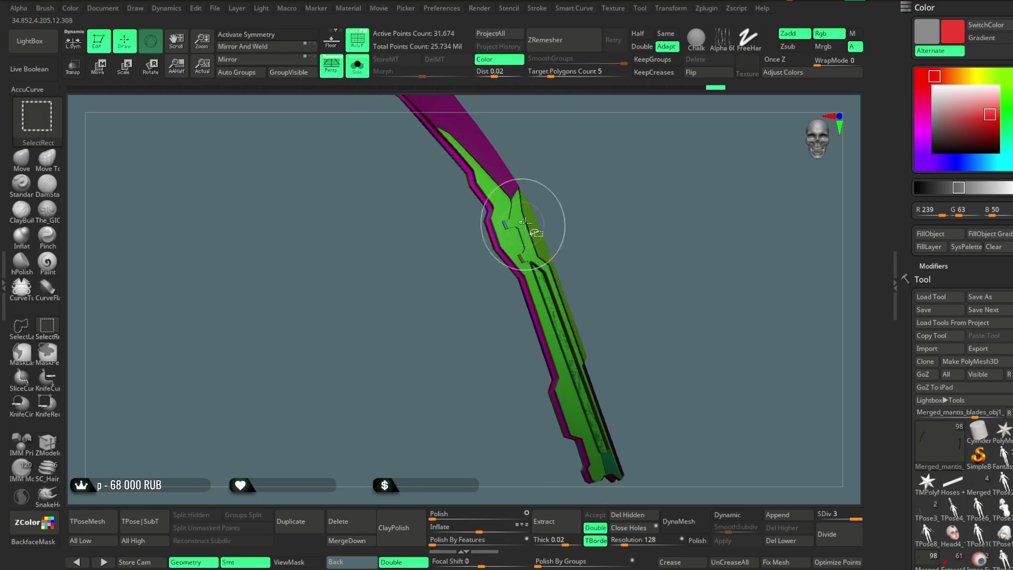
mouse_move(504, 230)
mouse_down()
mouse_move(593, 184)
mouse_move(586, 219)
mouse_move(615, 181)
mouse_move(599, 244)
mouse_move(581, 187)
mouse_move(586, 205)
mouse_up()
mouse_move(596, 243)
mouse_down()
mouse_move(568, 238)
mouse_move(577, 219)
mouse_move(563, 230)
mouse_move(584, 170)
mouse_move(557, 200)
mouse_up()
Toggle Polyframe to compare material and groups, then GroupVisible the blade into one magenta polygroup
key(shift+f)
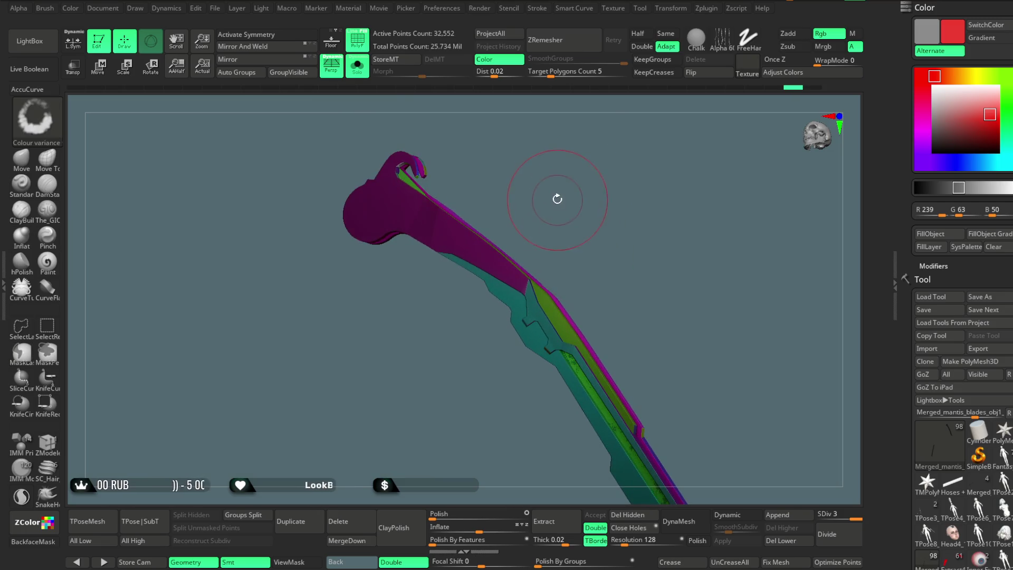
key(shift+f)
mouse_move(475, 222)
mouse_down()
mouse_move(489, 224)
mouse_move(475, 211)
mouse_move(538, 182)
mouse_up()
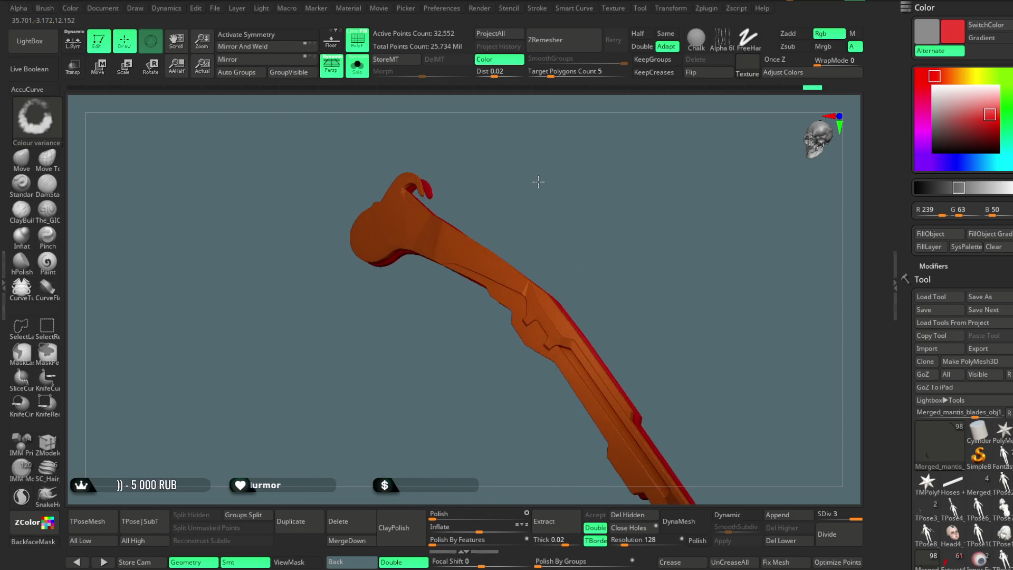
key(shift+f)
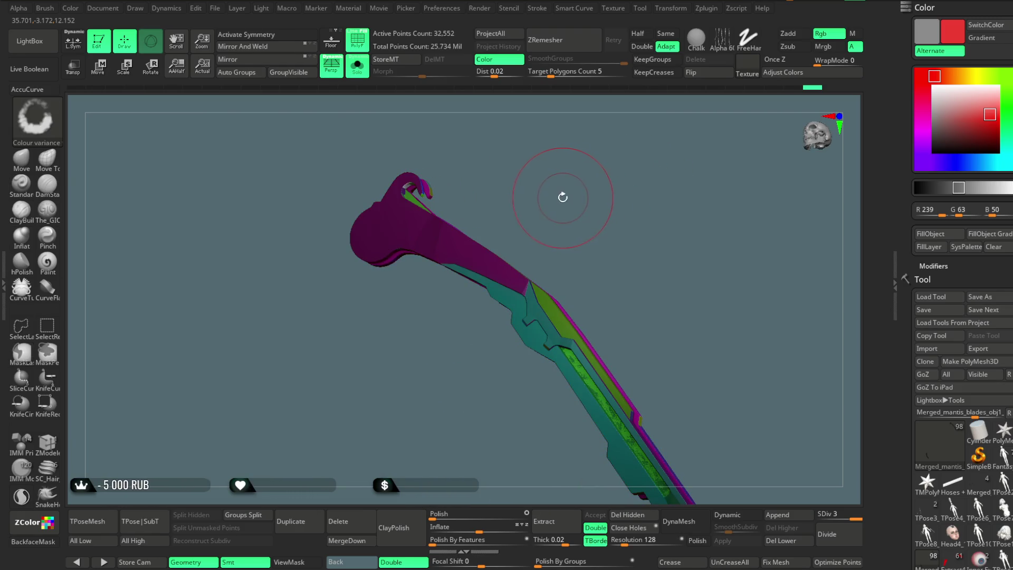
click(297, 74)
scroll(960, 356, down, 2)
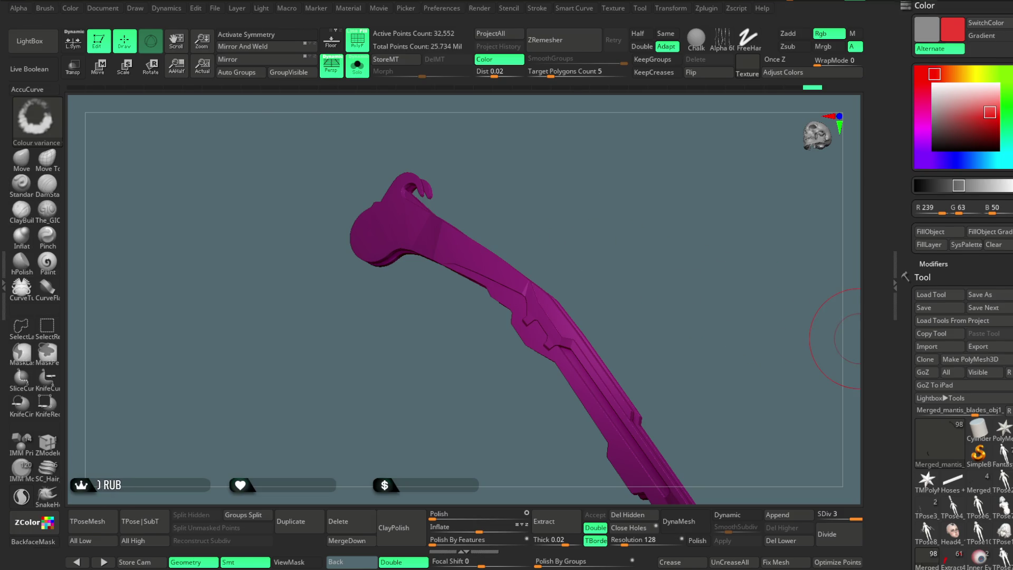
scroll(961, 356, down, 3)
scroll(961, 356, down, 3)
scroll(960, 355, down, 3)
scroll(958, 317, down, 3)
scroll(958, 256, down, 3)
Split the blade into polygroups by surface angle using Groups By Normals
click(934, 209)
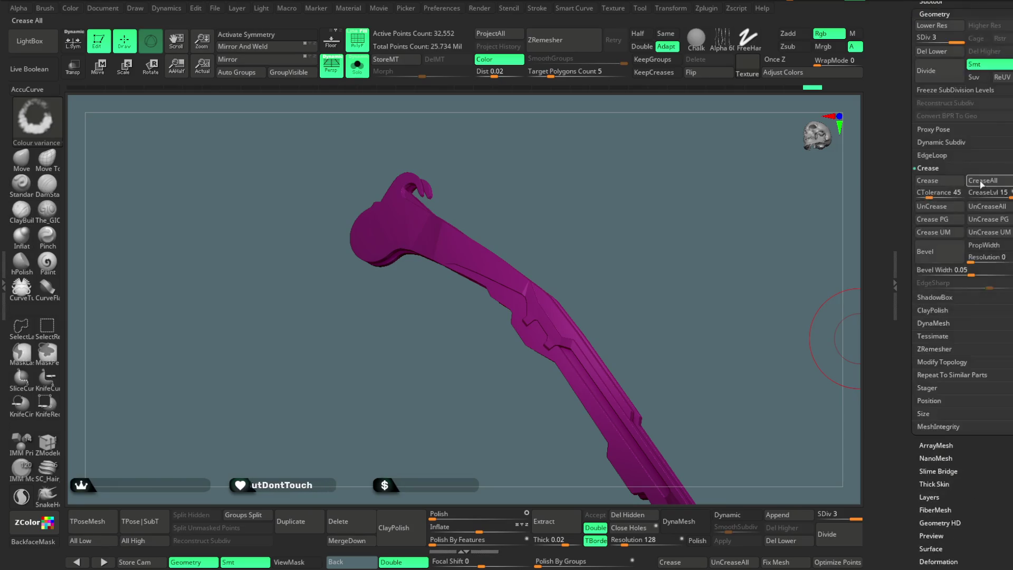
scroll(958, 317, down, 3)
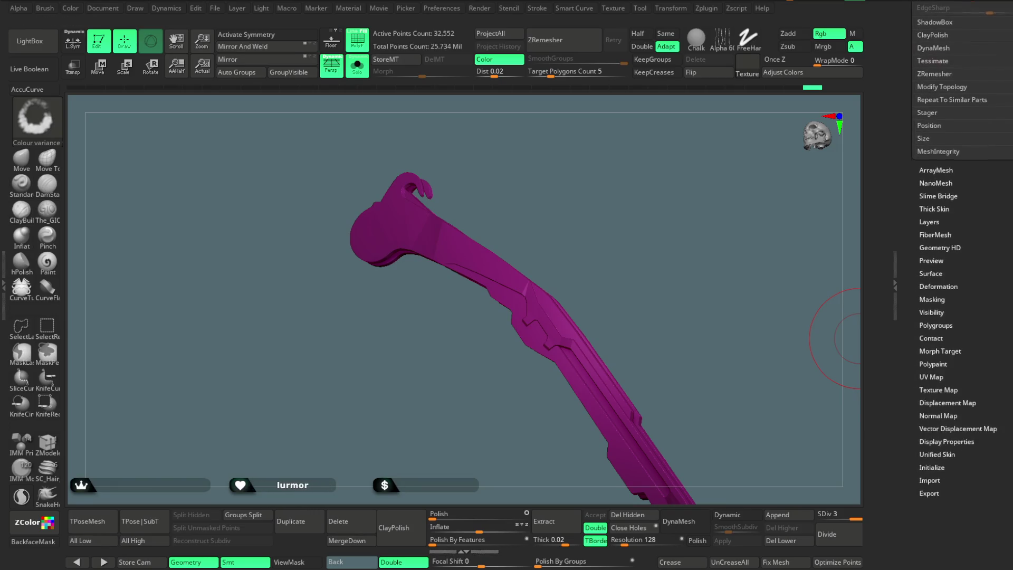
click(935, 325)
click(950, 271)
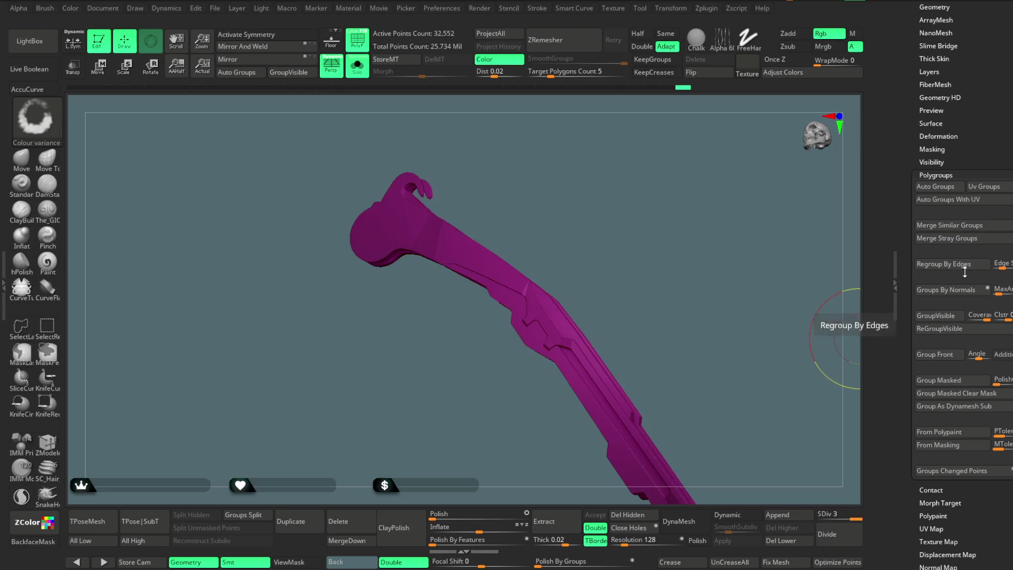
click(958, 292)
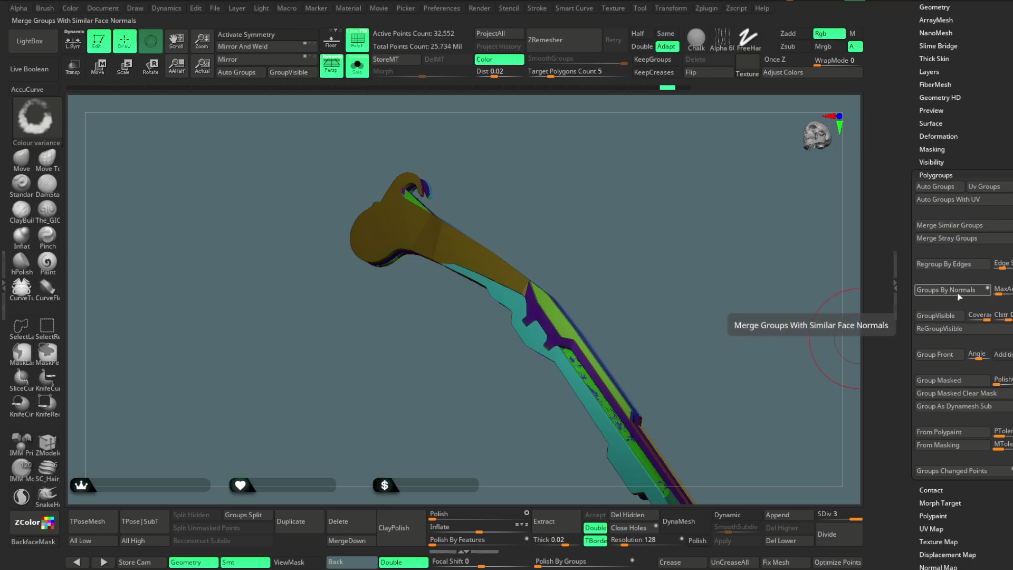
Inspect the new groups from both sides, then Del Higher to drop the blade to its lowest subdivision level
mouse_move(656, 335)
mouse_down()
mouse_move(649, 342)
mouse_move(692, 241)
mouse_move(643, 272)
mouse_move(687, 278)
mouse_move(677, 298)
mouse_up()
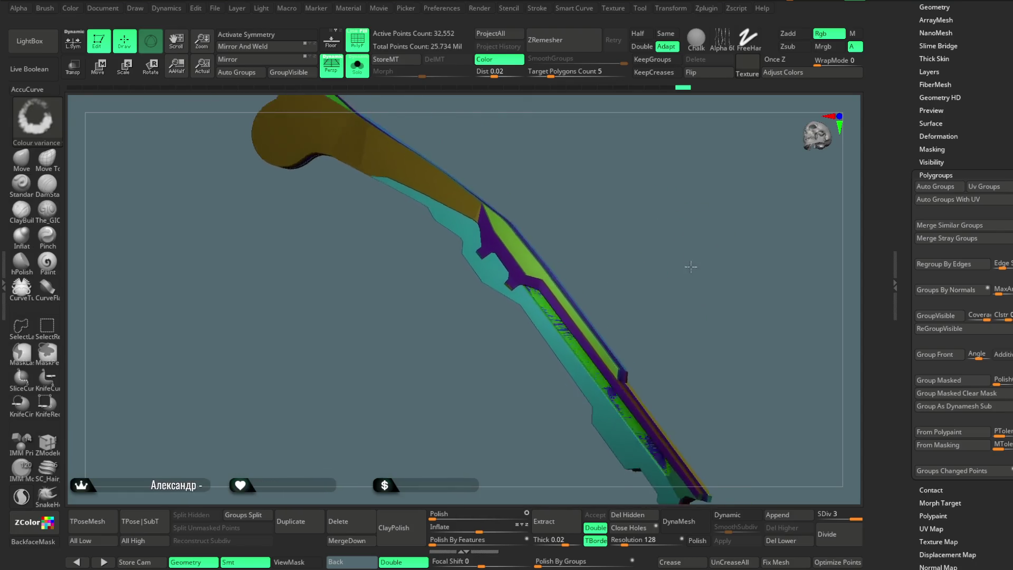
mouse_move(595, 389)
mouse_down()
mouse_move(698, 219)
mouse_move(544, 335)
mouse_up()
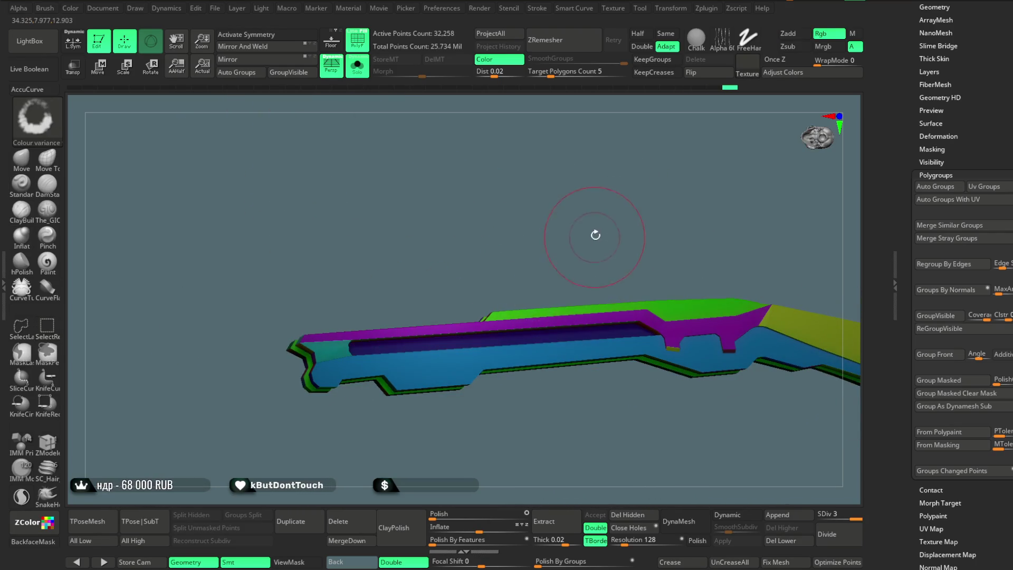
drag(595, 236, 744, 245)
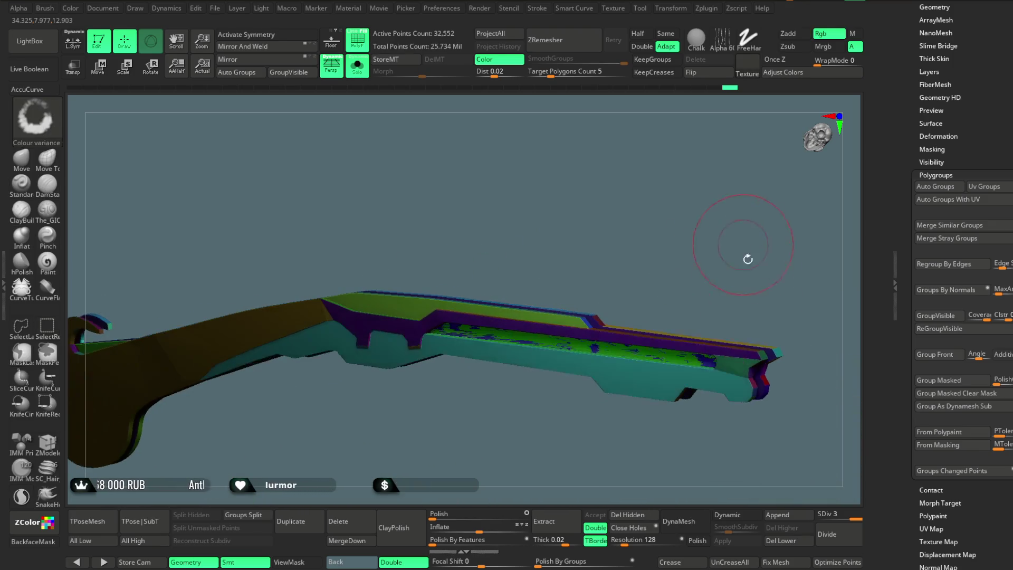
click(826, 514)
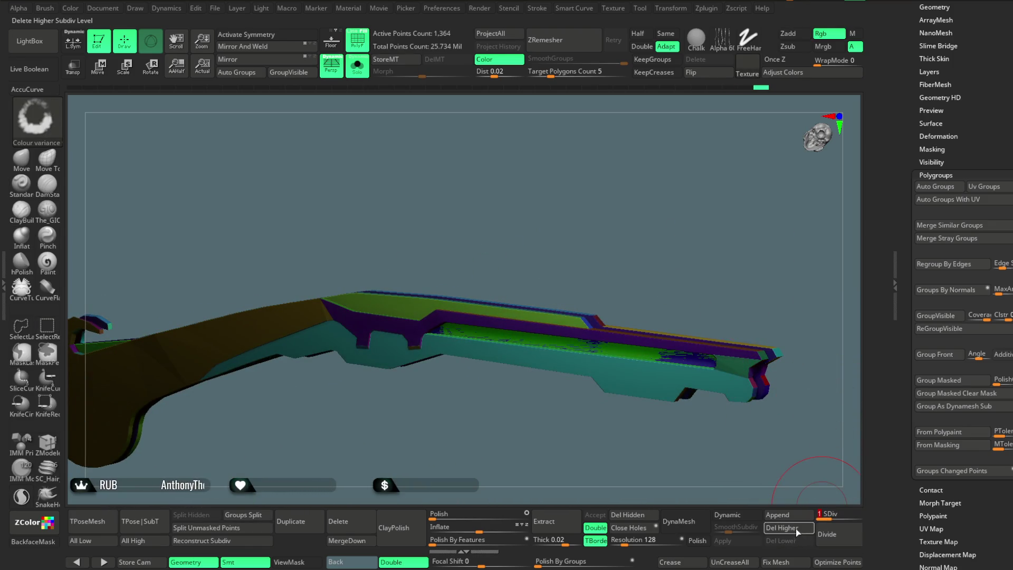
ctrl+shift+click(679, 362)
ctrl+shift+click(705, 240)
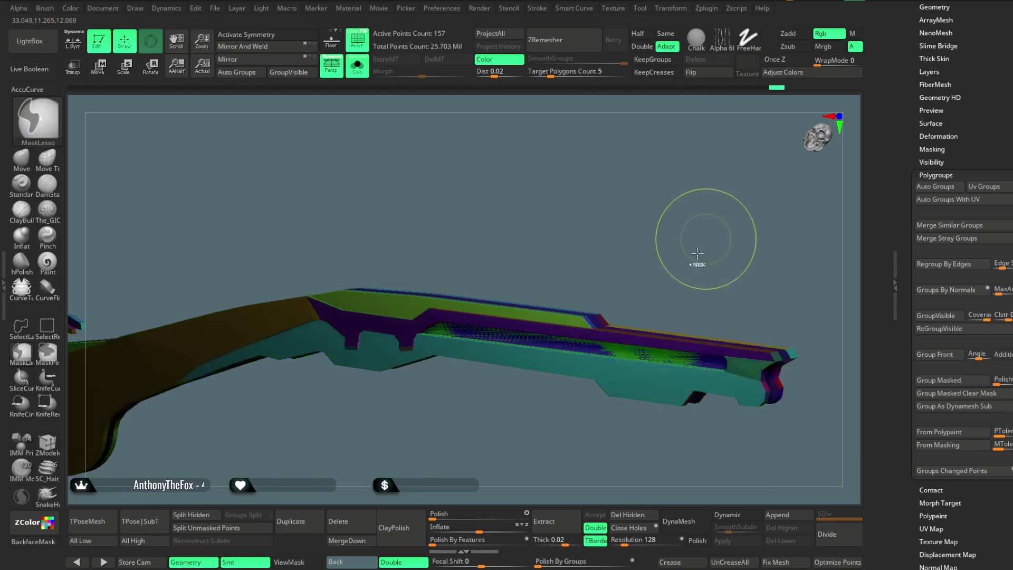
ctrl+shift+click(610, 345)
ctrl+shift+click(679, 261)
mouse_move(678, 260)
mouse_down()
mouse_move(706, 225)
mouse_move(732, 222)
mouse_move(693, 350)
mouse_up()
ctrl+shift+click(736, 220)
mouse_move(824, 380)
mouse_down()
mouse_move(793, 401)
mouse_move(714, 194)
mouse_move(705, 203)
mouse_move(732, 475)
mouse_up()
ctrl+shift+click(731, 260)
mouse_move(709, 373)
mouse_down()
mouse_move(674, 255)
mouse_move(614, 255)
mouse_up()
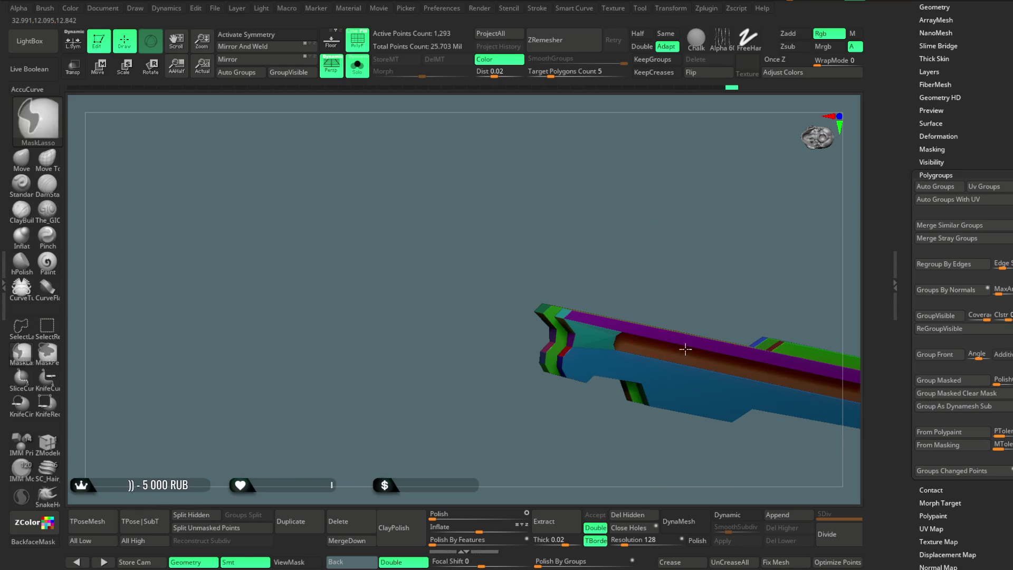
mouse_move(679, 224)
mouse_down()
mouse_move(692, 203)
mouse_move(671, 285)
mouse_move(712, 287)
mouse_move(728, 242)
mouse_move(689, 361)
mouse_up()
ctrl+shift+click(668, 272)
ctrl+shift+click(689, 362)
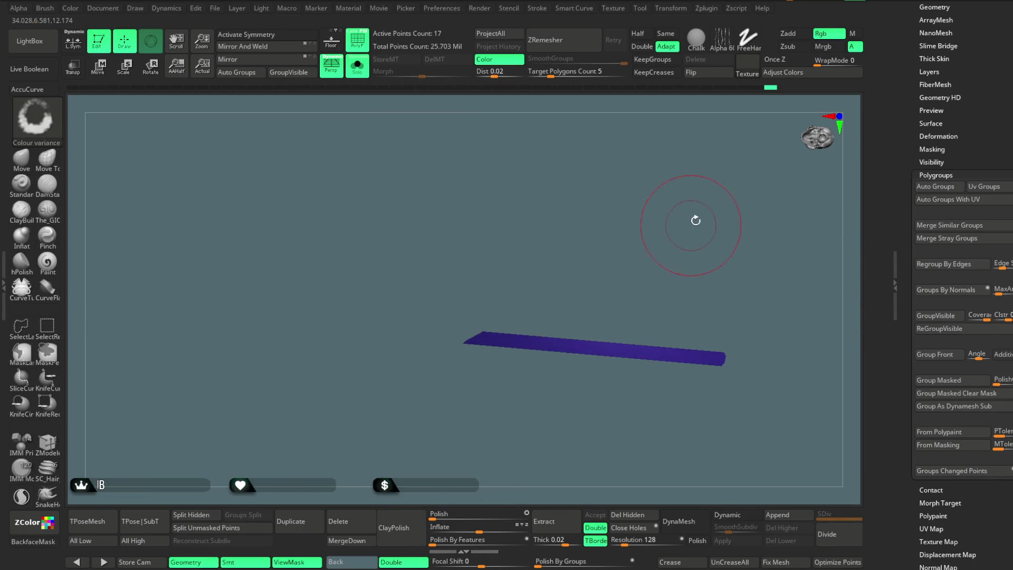
ctrl+shift+click(691, 224)
mouse_move(720, 219)
mouse_down()
mouse_move(661, 211)
mouse_move(648, 291)
mouse_up()
ctrl+shift+click(774, 384)
mouse_move(774, 384)
mouse_down()
mouse_move(640, 282)
mouse_move(705, 244)
mouse_move(758, 294)
mouse_move(701, 257)
mouse_move(670, 357)
mouse_move(712, 271)
mouse_move(769, 264)
mouse_move(683, 267)
mouse_move(668, 240)
mouse_move(696, 266)
mouse_move(676, 460)
mouse_move(667, 339)
mouse_move(746, 294)
mouse_move(711, 275)
mouse_move(713, 258)
mouse_move(704, 297)
mouse_move(697, 263)
mouse_up()
ctrl+shift+click(712, 271)
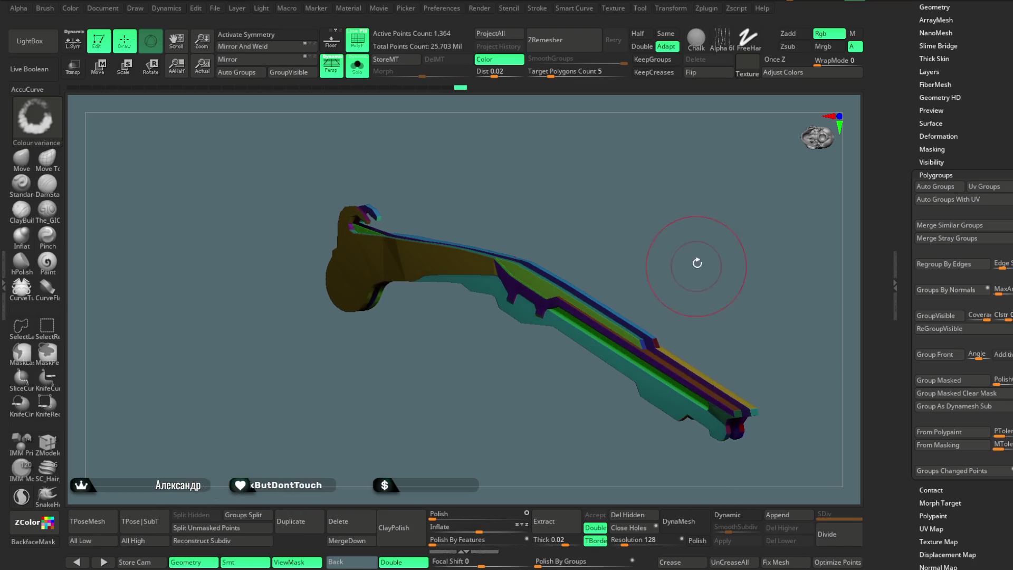
Merge the blade into one polygroup and try Groups By Normals, undoing the unsatisfactory results
click(290, 72)
click(957, 292)
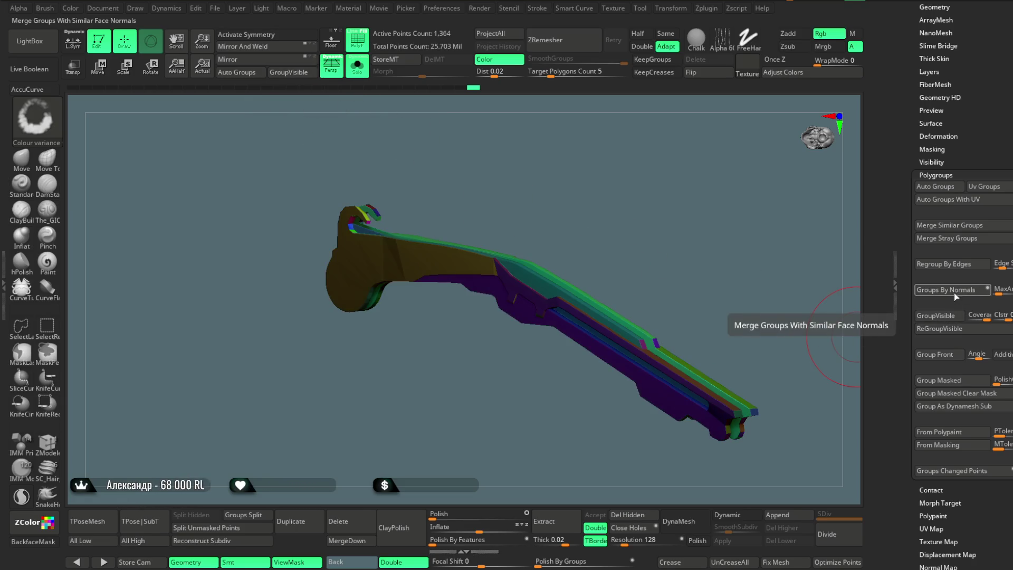
key(ctrl+z)
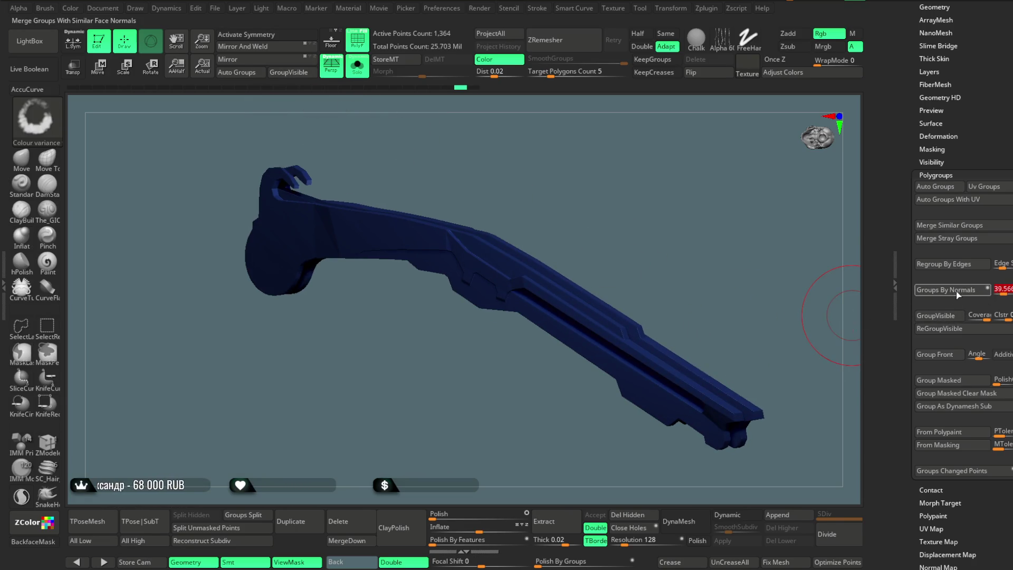
click(957, 292)
key(ctrl+z)
Lower the Groups By Normals MaxAngle to about 33.6 and regroup the blade by face normals
drag(1007, 292, 1002, 293)
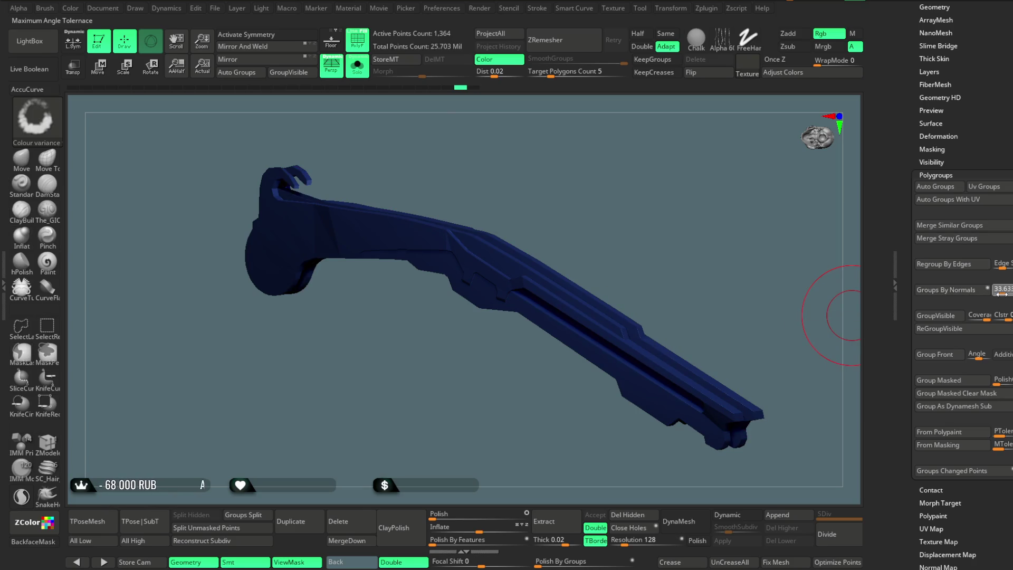
click(963, 293)
key(ctrl+z)
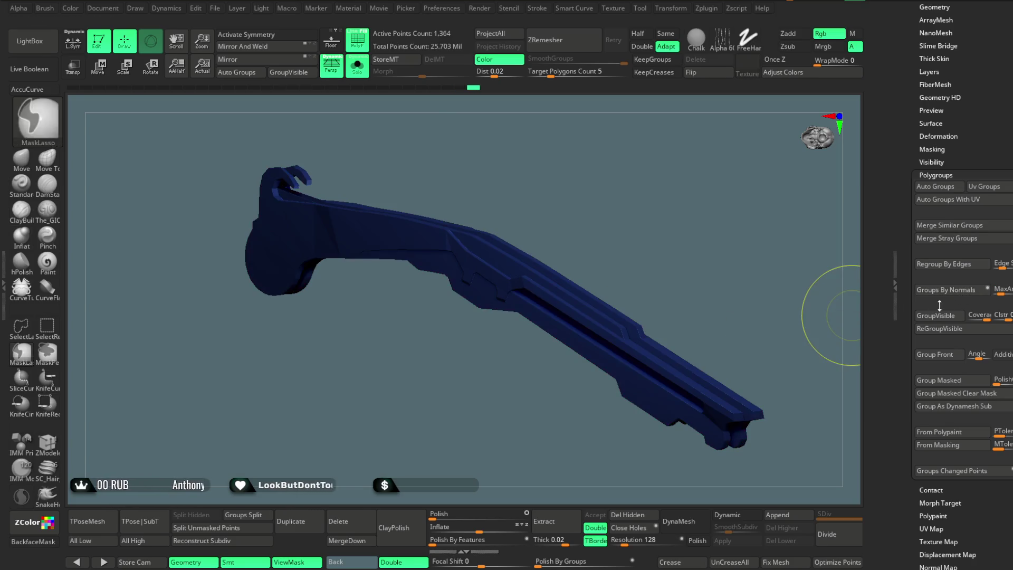
click(950, 290)
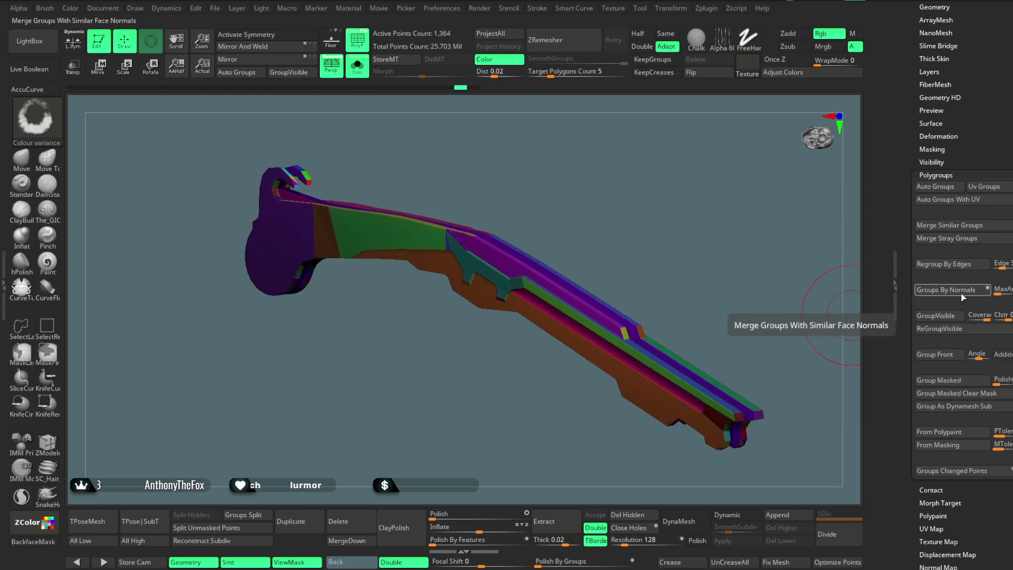
Regroup the blade by face normals and briefly try isolating its flat gold section before undoing
key(ctrl+z)
click(950, 290)
mouse_move(662, 278)
mouse_down()
mouse_move(661, 191)
mouse_move(505, 237)
mouse_up()
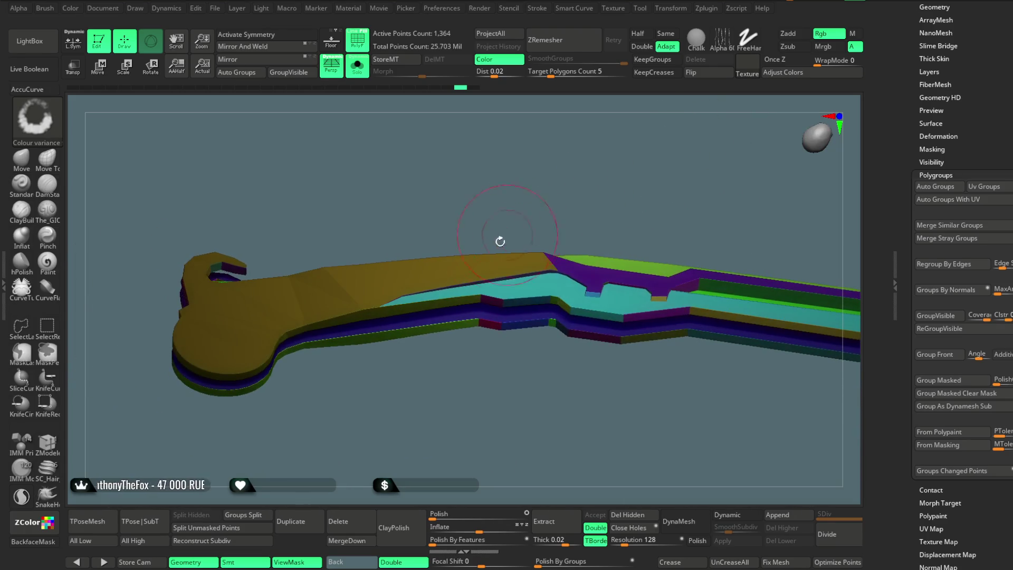
mouse_move(547, 229)
mouse_down()
mouse_move(556, 283)
mouse_move(598, 191)
mouse_move(531, 406)
mouse_move(515, 218)
mouse_up()
key(ctrl+z)
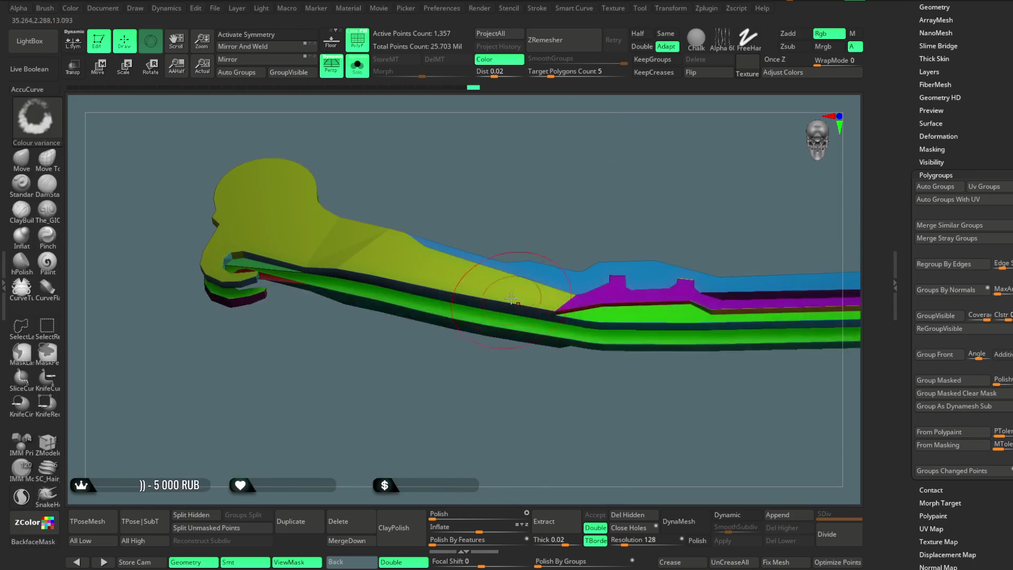
Hide the small green strips so only the hooked top piece of the blade remains visible
mouse_move(381, 228)
mouse_down()
mouse_move(516, 229)
mouse_move(380, 335)
mouse_up()
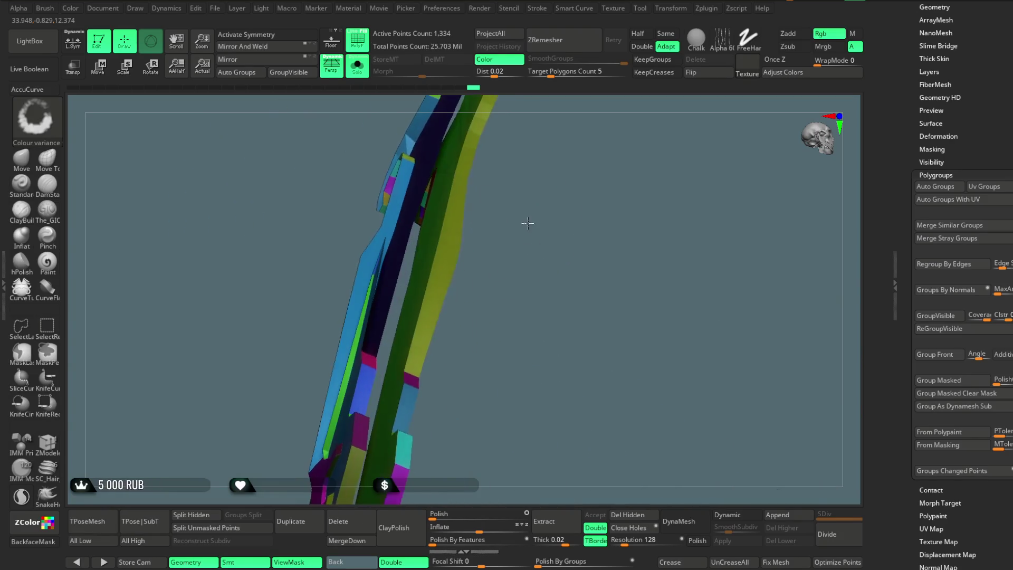
ctrl+alt+shift+click(353, 288)
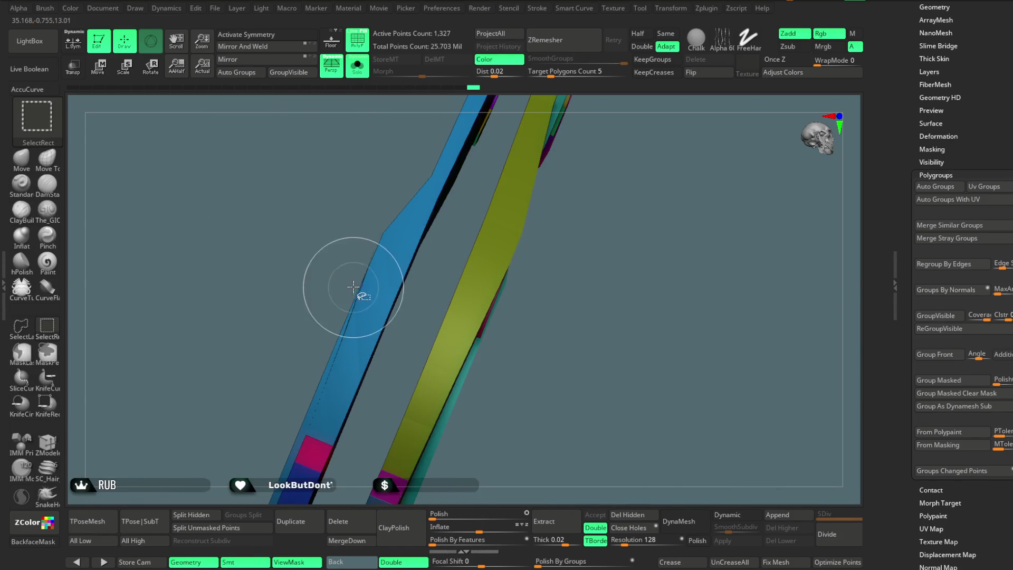
mouse_move(321, 274)
mouse_down()
mouse_move(592, 227)
mouse_move(615, 316)
mouse_up()
ctrl+shift+click(615, 316)
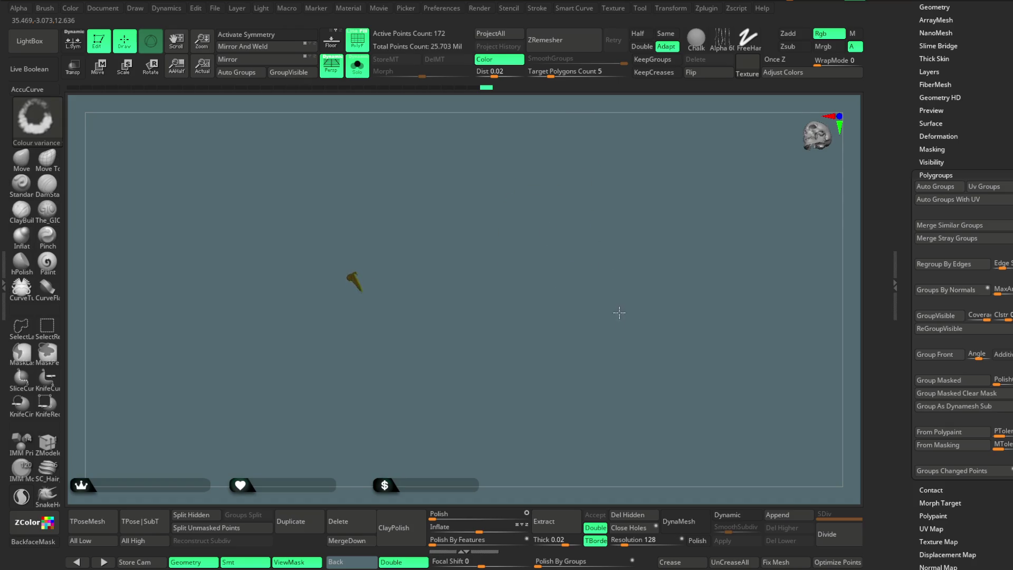
mouse_move(579, 287)
alt+mouse_down()
mouse_move(577, 344)
mouse_move(552, 294)
alt+mouse_up()
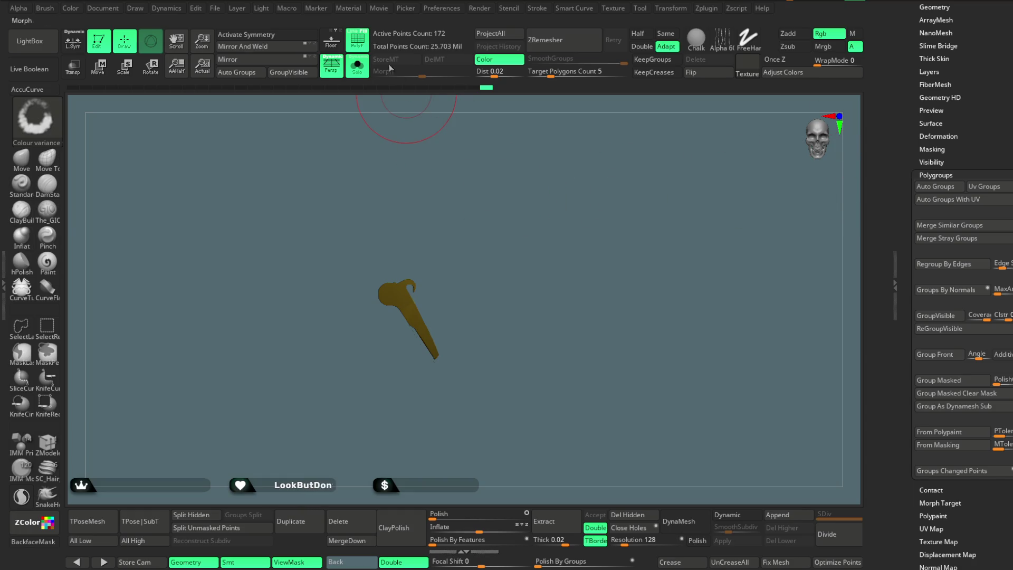
scroll(1009, 117, up, 5)
scroll(1005, 158, up, 5)
scroll(1002, 206, up, 5)
scroll(996, 247, up, 5)
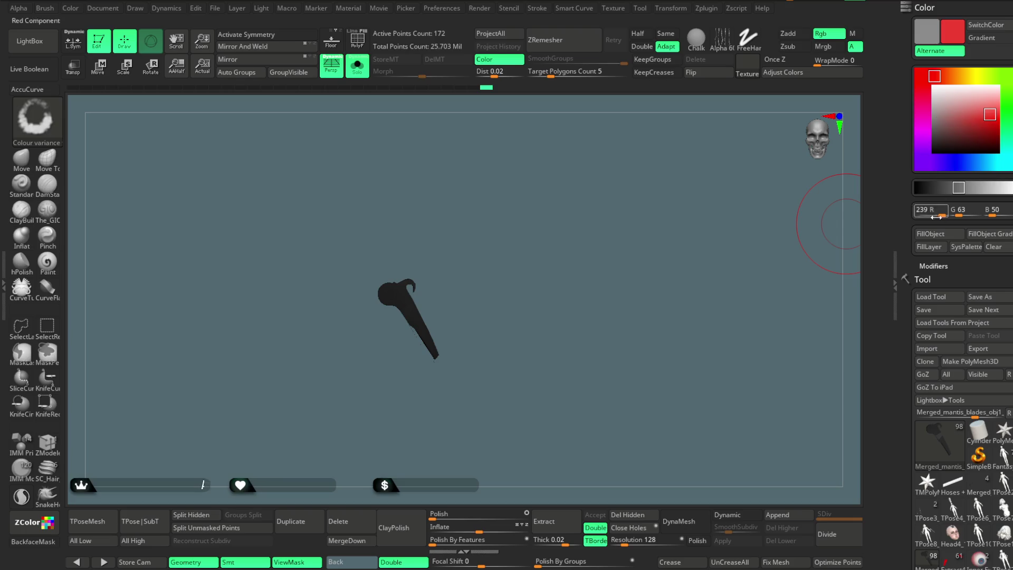
Leave Solo to view the full figure with its red-edged blades, then return to the blade subtools alone
click(357, 67)
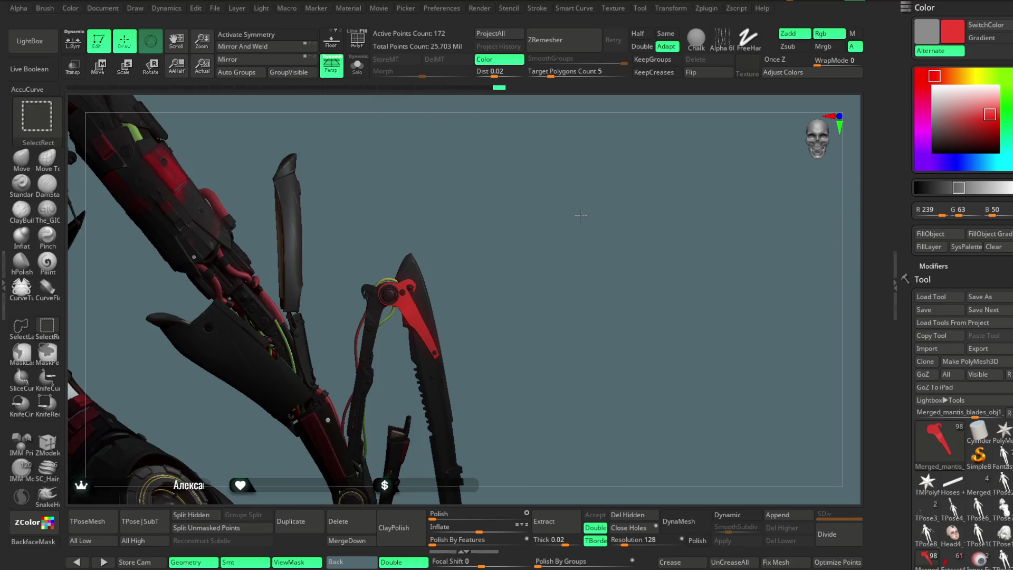
mouse_move(577, 272)
mouse_down()
mouse_move(585, 208)
mouse_move(577, 237)
mouse_move(585, 208)
mouse_move(583, 226)
mouse_move(549, 227)
mouse_move(575, 232)
mouse_move(585, 290)
mouse_move(594, 243)
mouse_move(631, 212)
mouse_move(617, 175)
mouse_move(530, 193)
mouse_up()
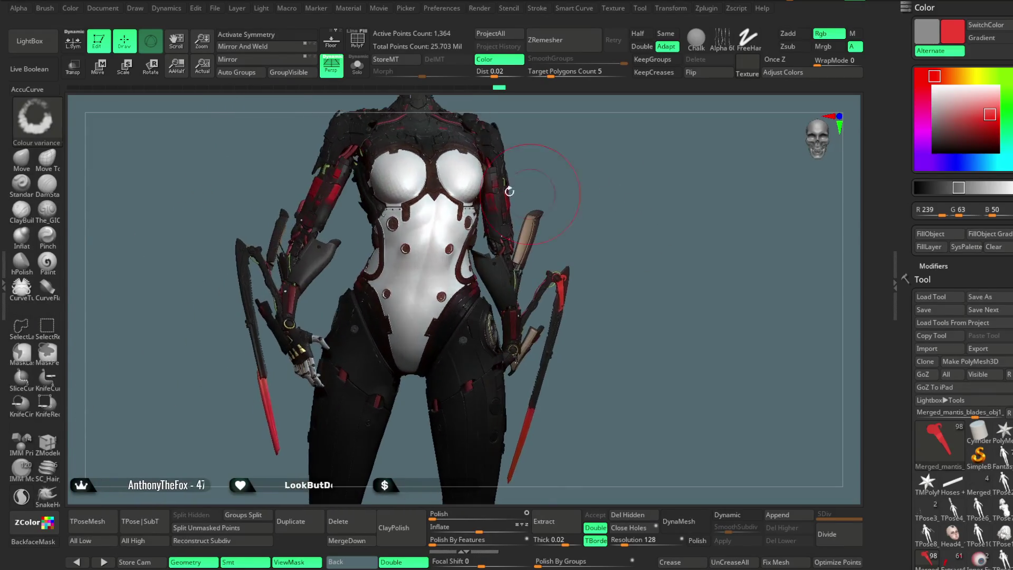
click(363, 73)
Check the blade parts' visibility and give the yellow section its own polygroup with Ctrl+W
drag(625, 270, 628, 220)
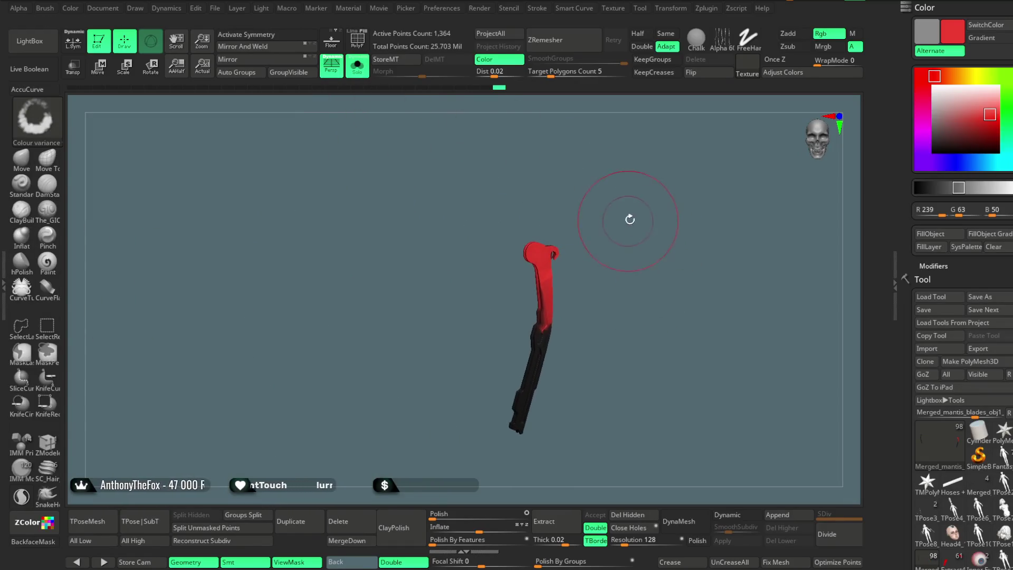
ctrl+shift+click(577, 188)
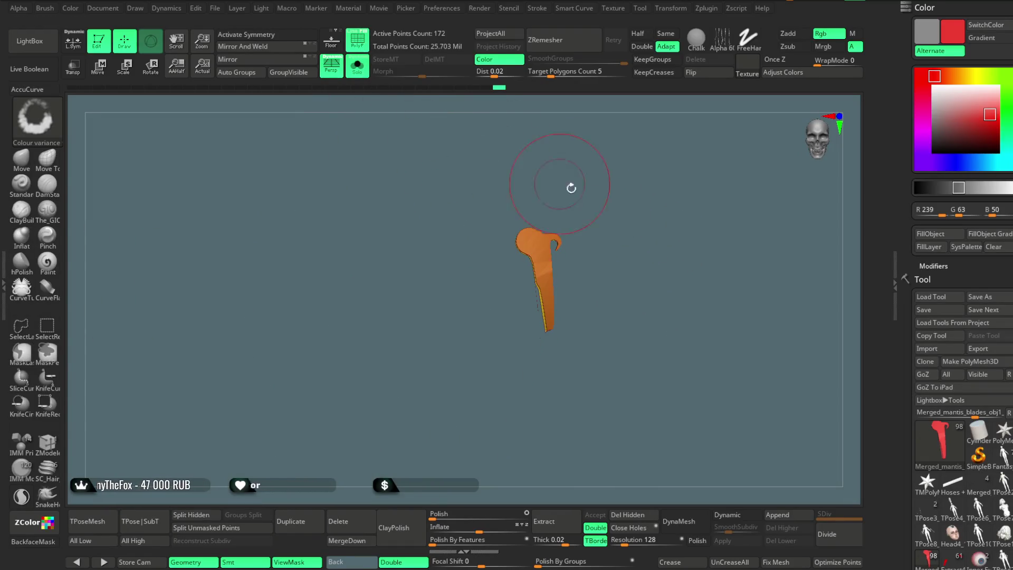
ctrl+shift+click(595, 184)
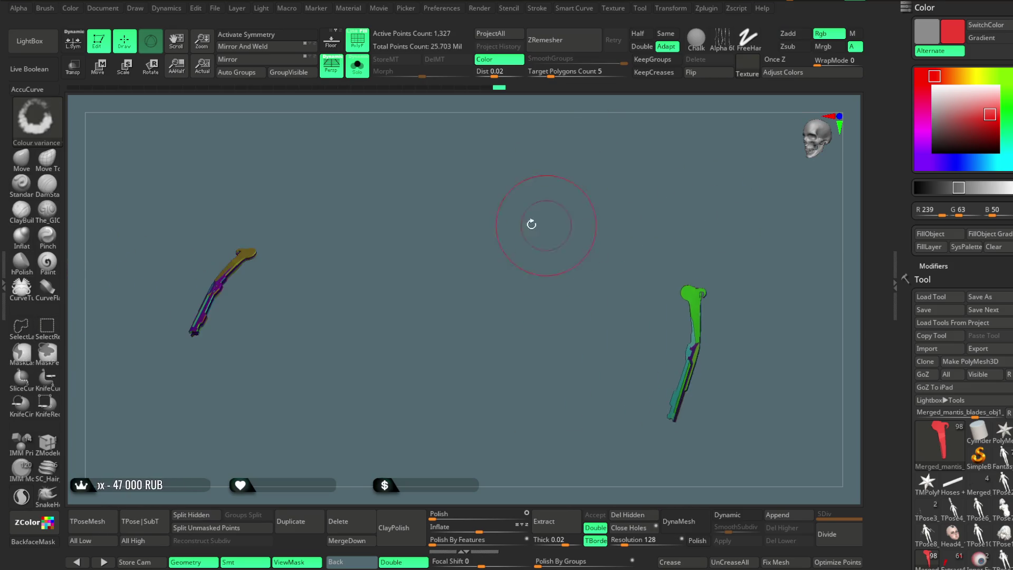
drag(543, 221, 572, 299)
ctrl+right_drag(316, 224, 435, 389)
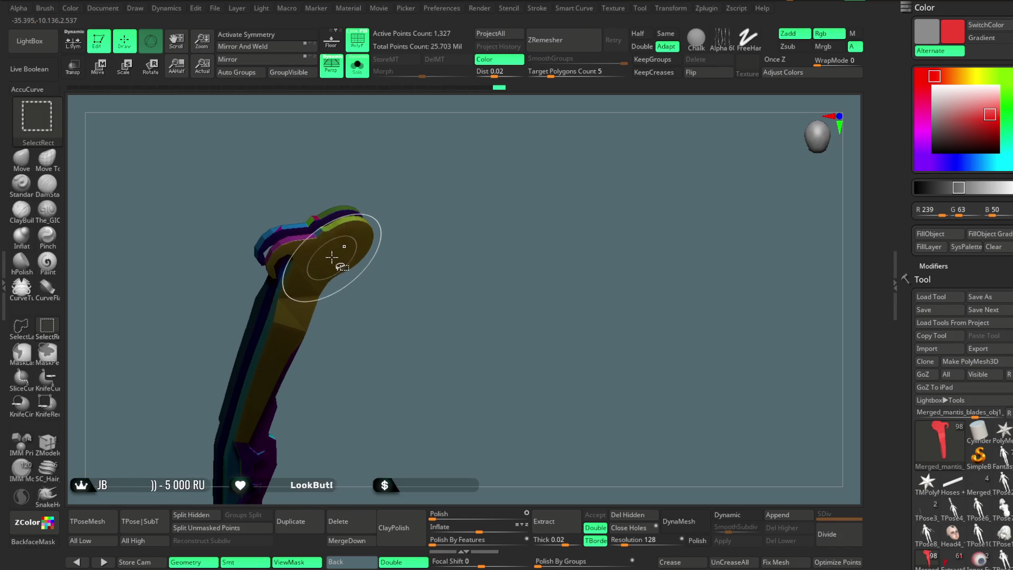
key(ctrl+w)
drag(423, 168, 420, 220)
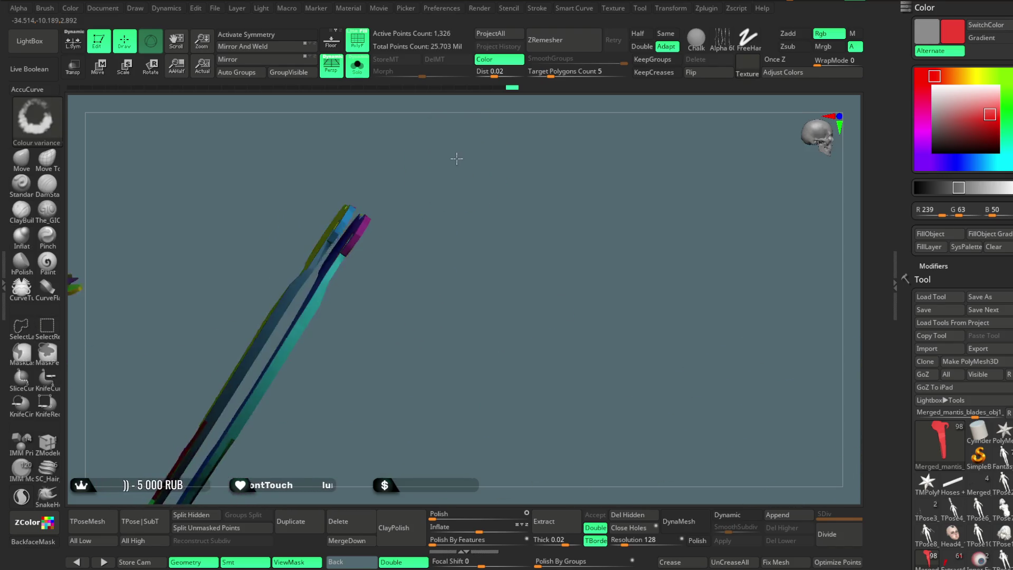
drag(406, 111, 387, 233)
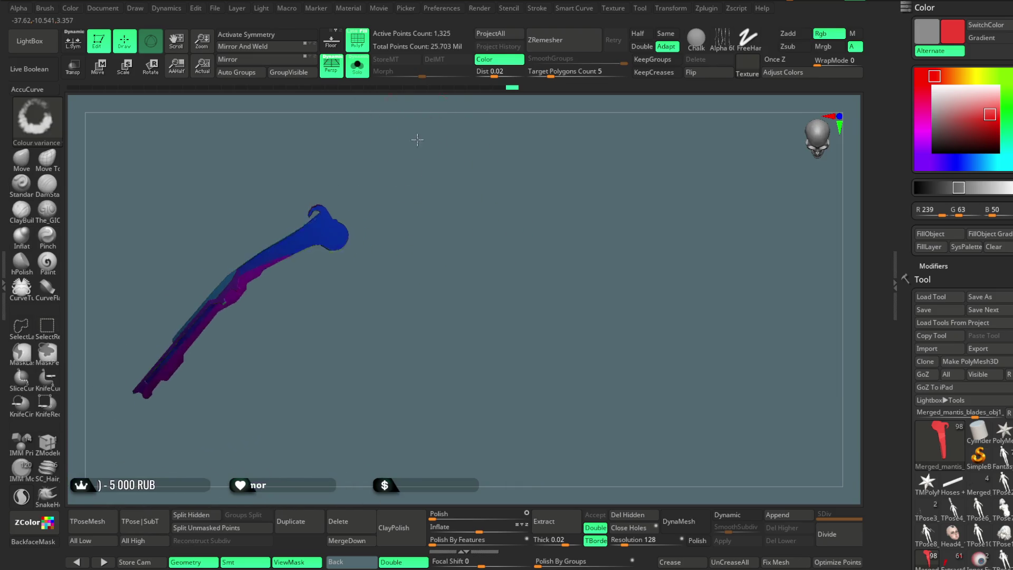
Show the two blade pieces alone without polygroup colours and switch on Dynamic subdivision
click(357, 66)
drag(647, 318, 348, 131)
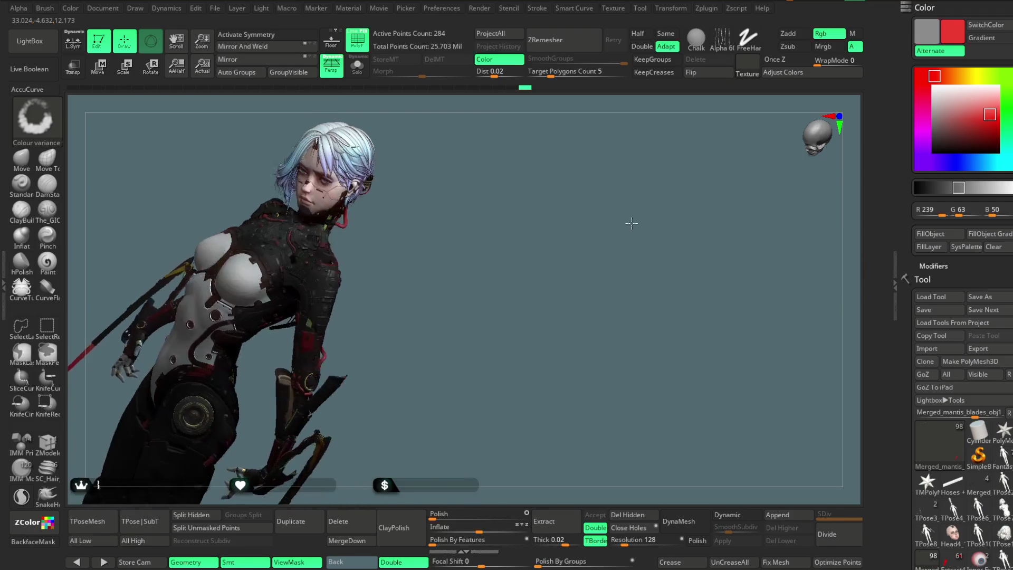
click(357, 66)
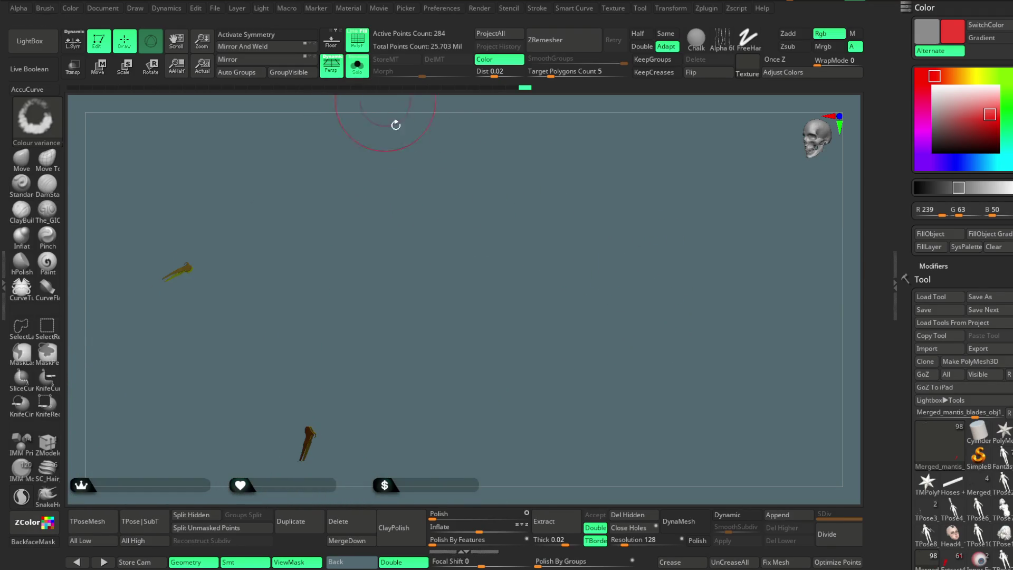
click(357, 39)
shift+drag(831, 252, 614, 250)
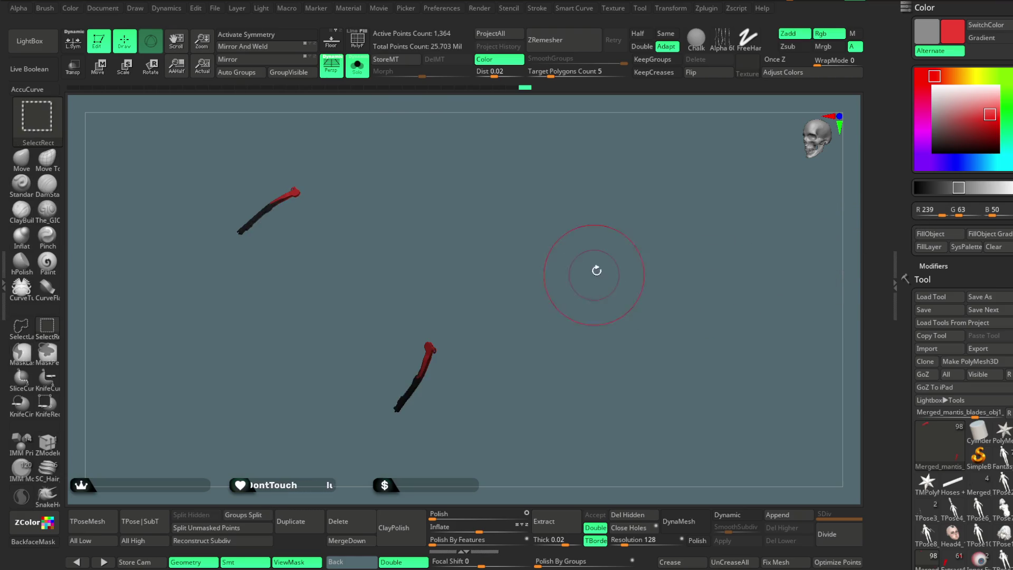
click(728, 514)
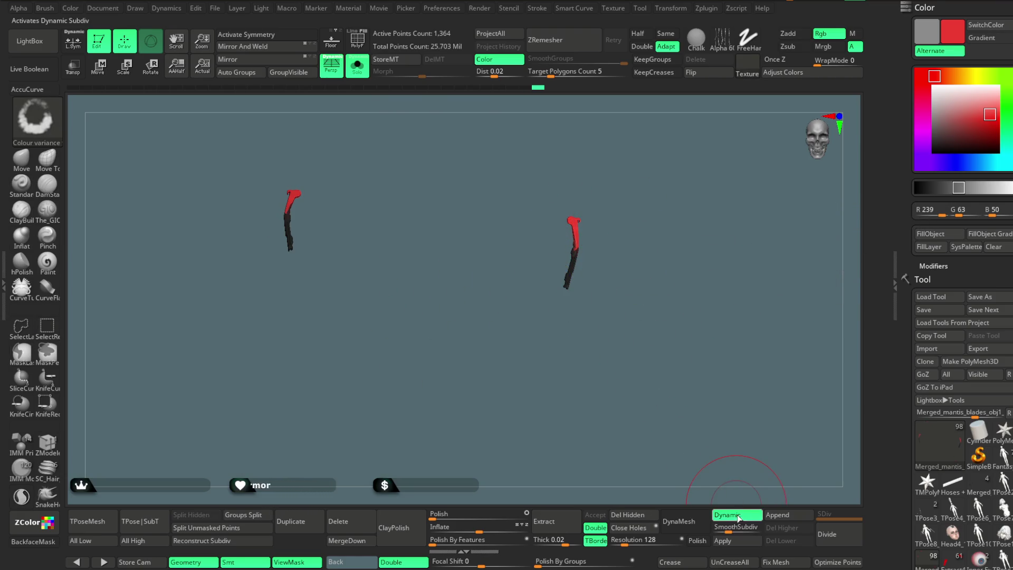
Divide the blade mesh twice to reach subdivision level 3
mouse_move(712, 362)
alt+mouse_down()
mouse_move(716, 446)
mouse_move(551, 399)
alt+mouse_up()
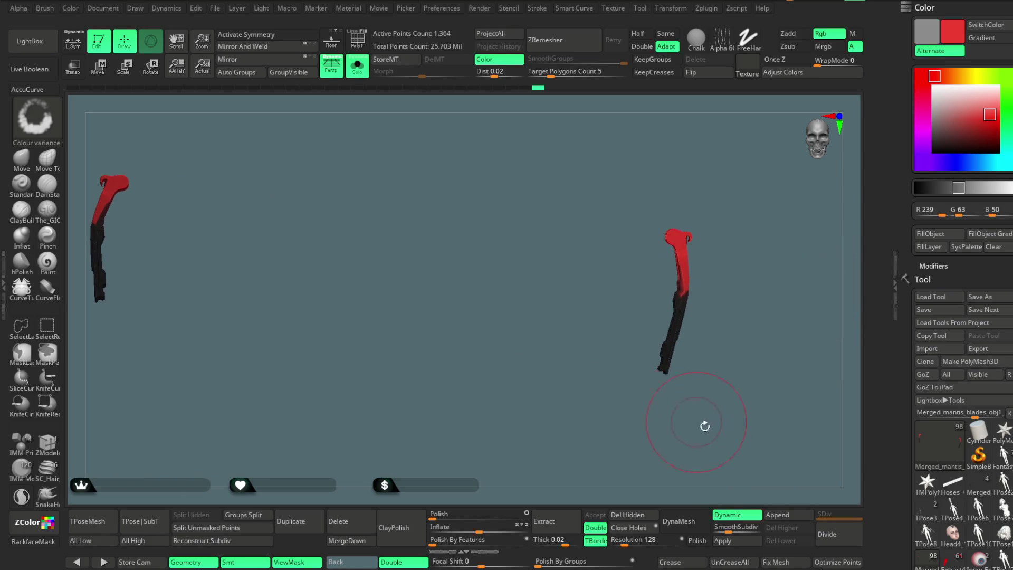
click(831, 541)
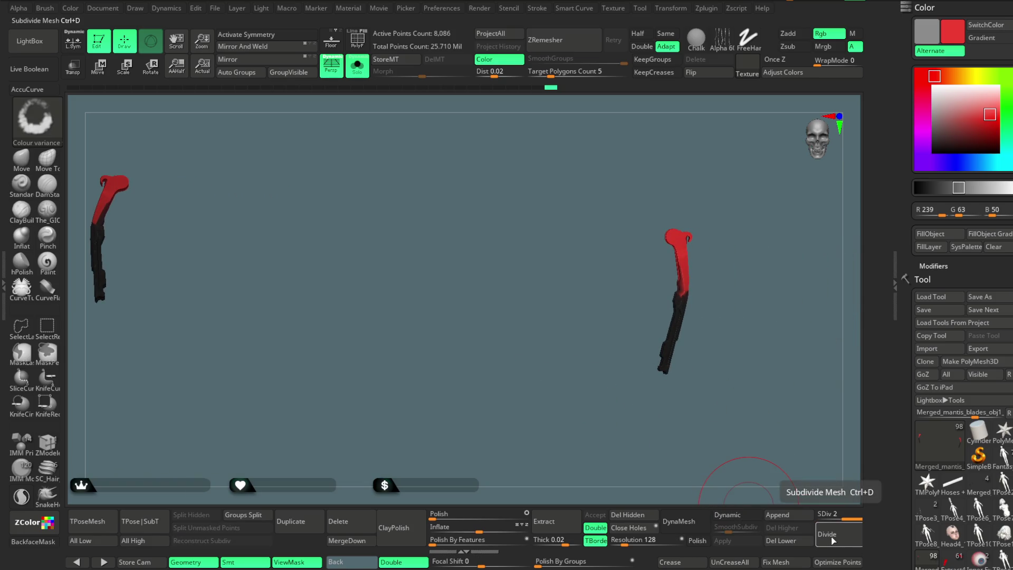
click(831, 542)
mouse_move(649, 402)
alt+mouse_down()
mouse_move(379, 320)
mouse_move(665, 265)
mouse_move(647, 229)
mouse_move(697, 264)
alt+mouse_up()
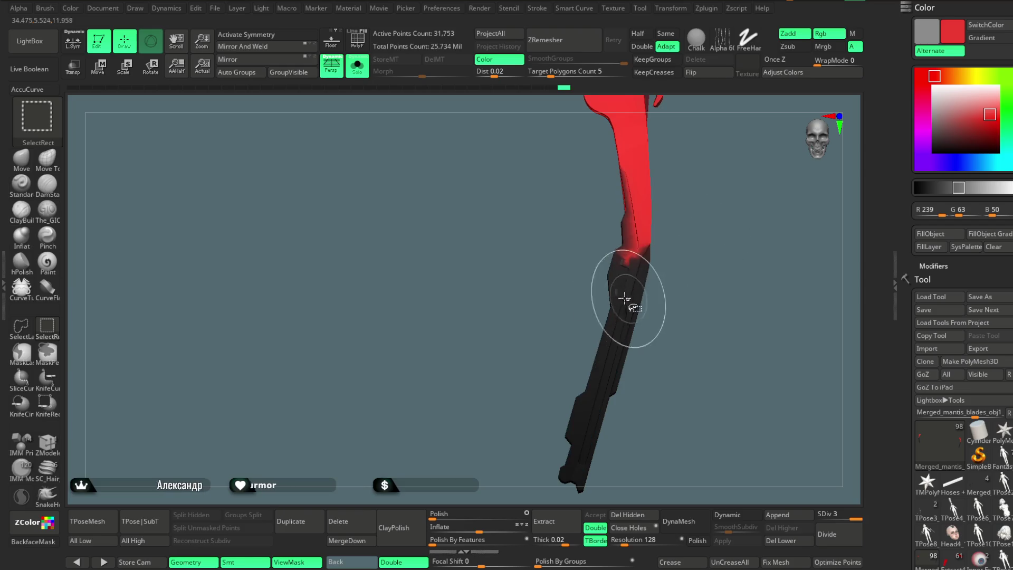
drag(695, 209, 645, 245)
Review the blade's polygroups by isolating and restoring them, then save the project
key(shift+f)
ctrl+shift+click(654, 170)
mouse_move(653, 169)
mouse_down()
mouse_move(678, 250)
mouse_move(562, 215)
mouse_move(678, 192)
mouse_move(689, 226)
mouse_move(600, 216)
mouse_move(641, 226)
mouse_move(702, 204)
mouse_move(678, 204)
mouse_move(664, 235)
mouse_up()
ctrl+shift+click(562, 215)
ctrl+shift+click(600, 216)
mouse_move(456, 290)
mouse_down()
mouse_move(557, 296)
mouse_move(239, 259)
mouse_move(192, 192)
mouse_move(554, 264)
mouse_up()
key(ctrl+s)
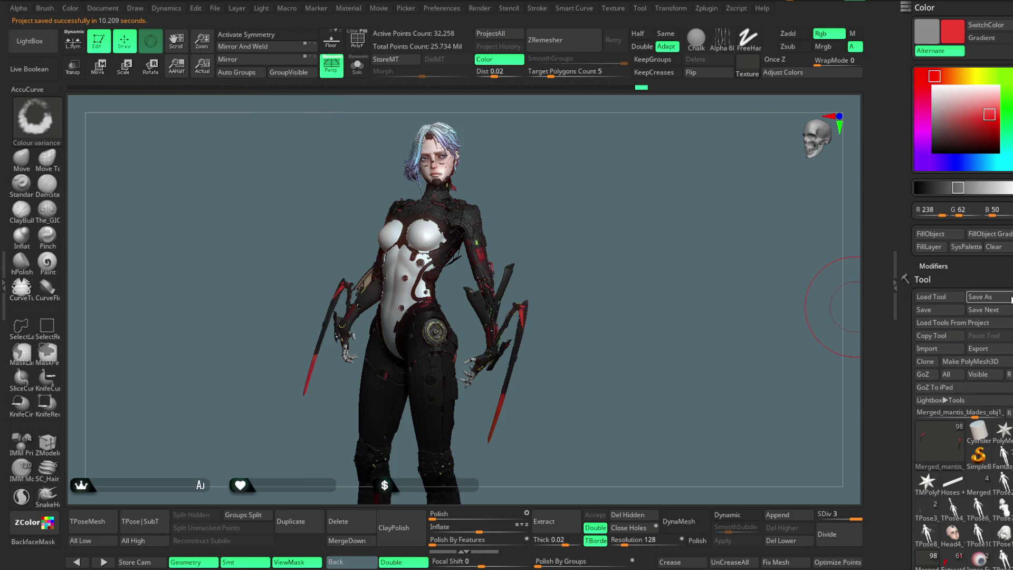
scroll(1010, 299, down, 5)
scroll(1009, 298, down, 5)
scroll(1009, 299, down, 5)
scroll(1009, 298, down, 5)
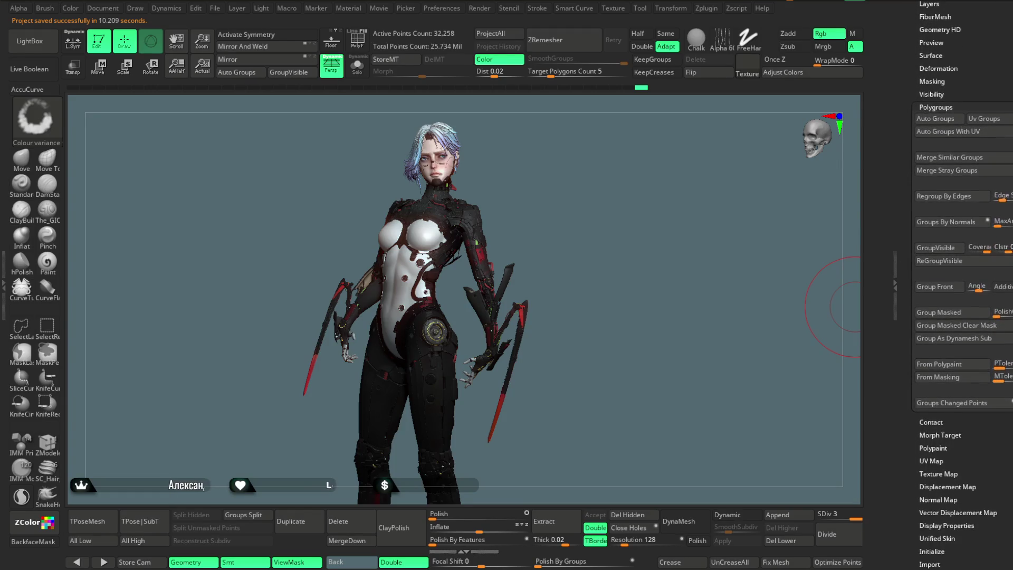
scroll(961, 167, up, 3)
scroll(960, 166, up, 5)
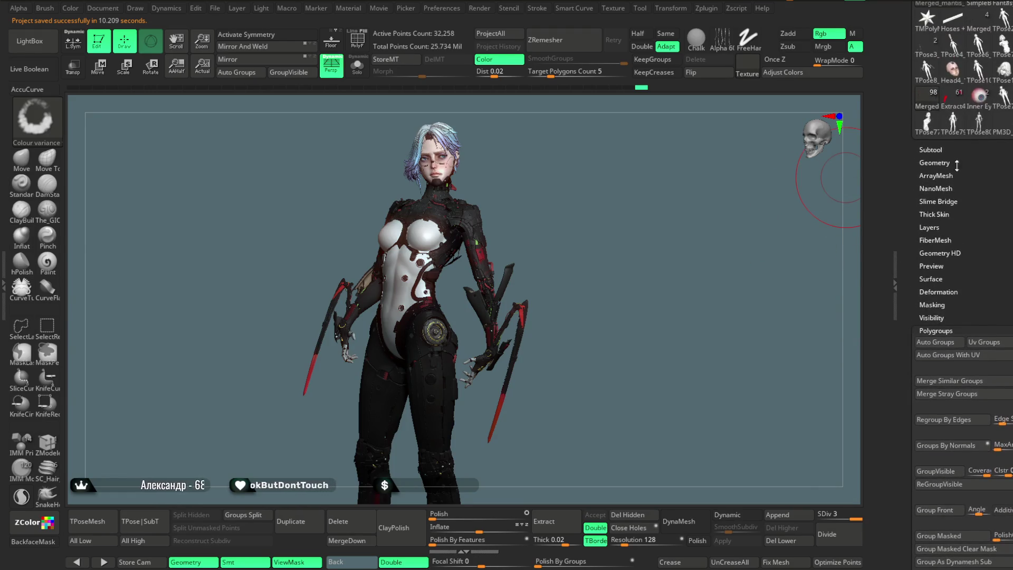
Expand the subtool list and make PM3D_Sphere3D1_3 active near the right hand
click(966, 150)
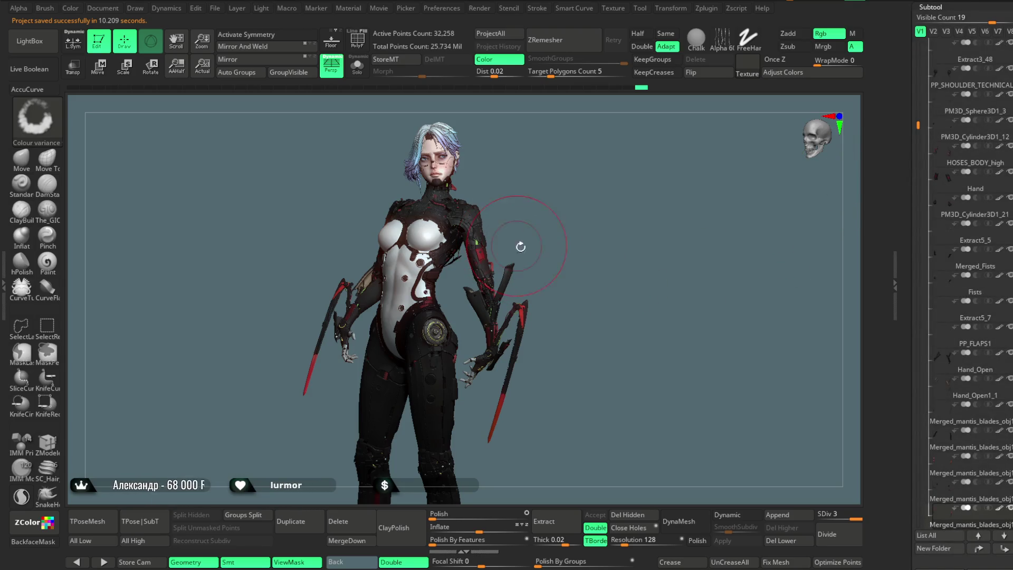
alt+right_drag(576, 239, 554, 320)
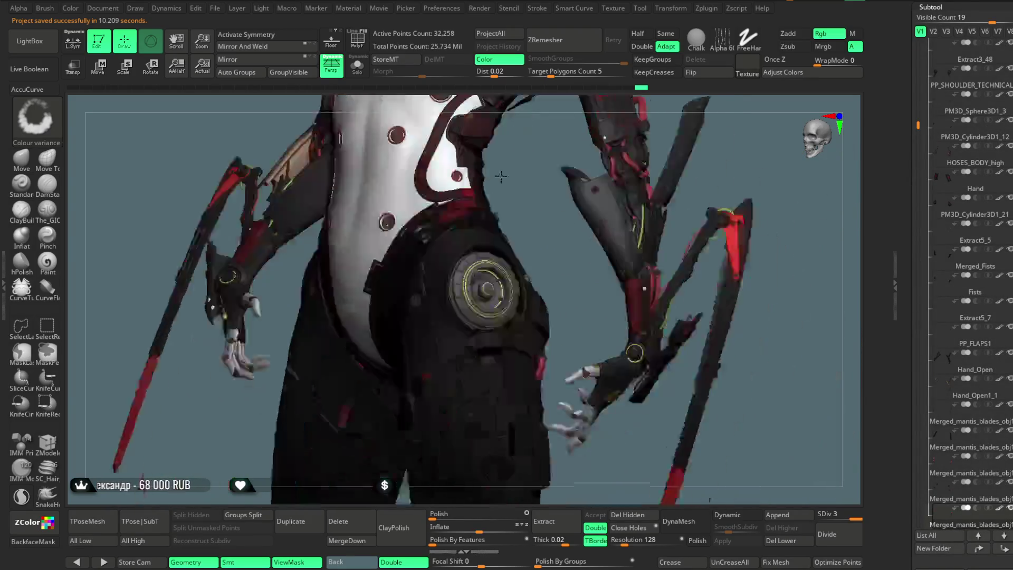
alt+click(556, 319)
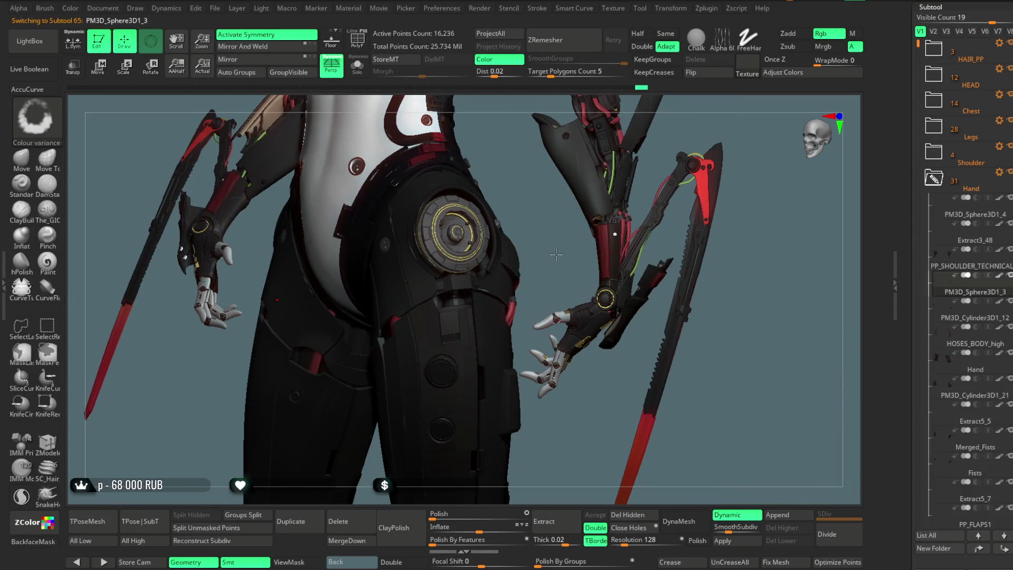
alt+right_drag(556, 319, 647, 323)
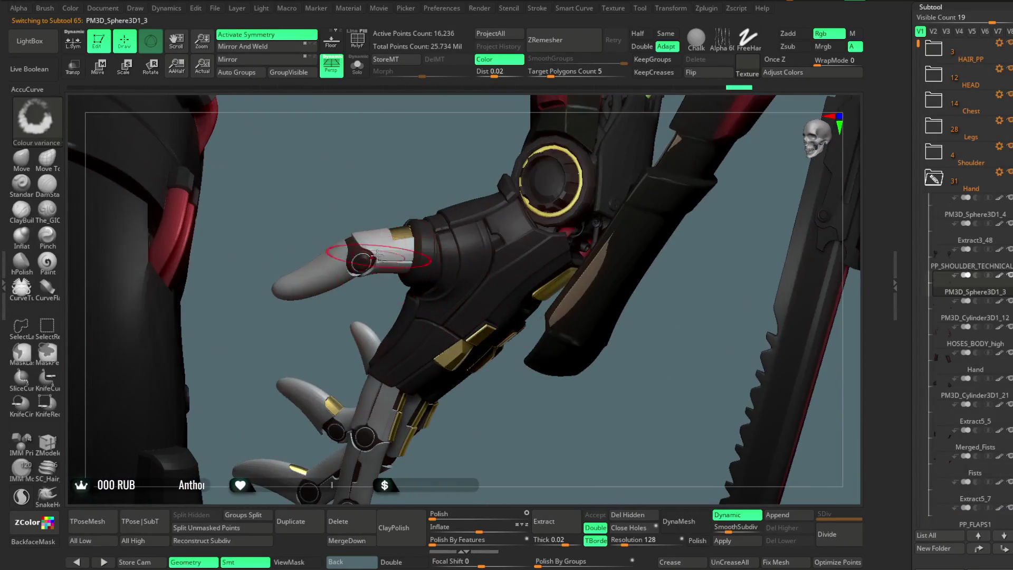
Make the ring subtool PM3D_Sphere3D1_4 active and show its two rings in Solo
click(358, 67)
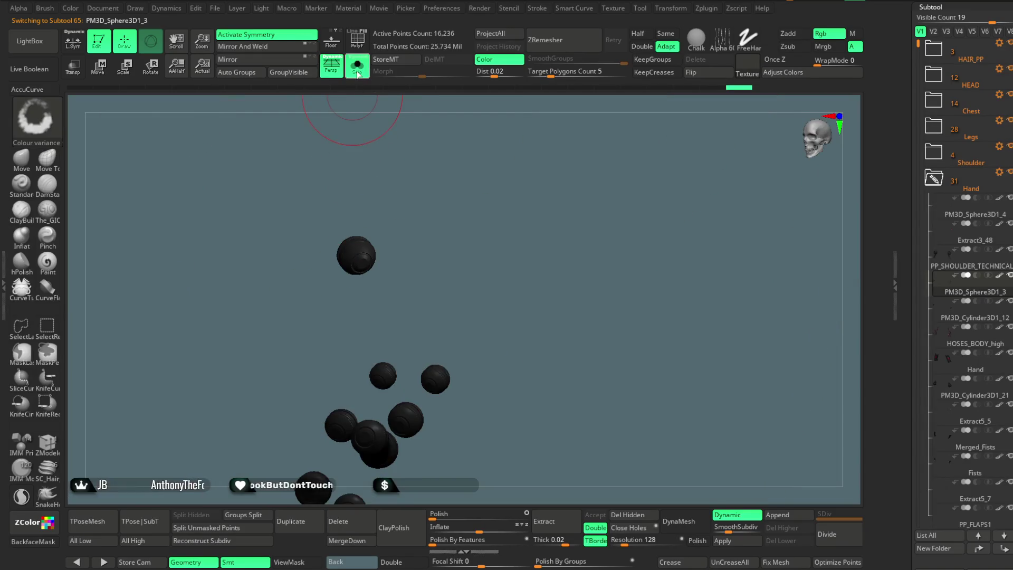
alt+right_drag(362, 169, 394, 334)
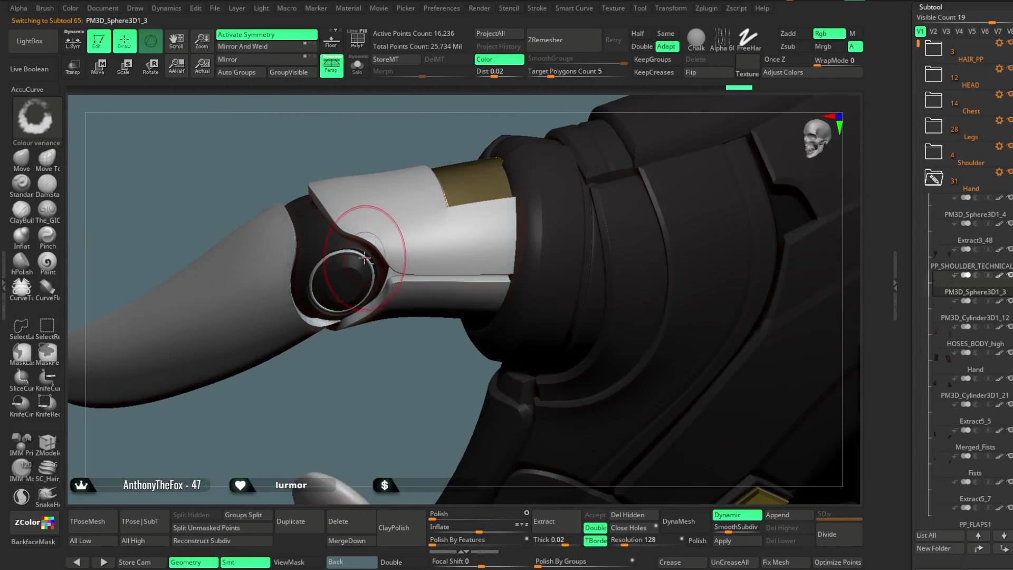
alt+click(369, 238)
click(357, 66)
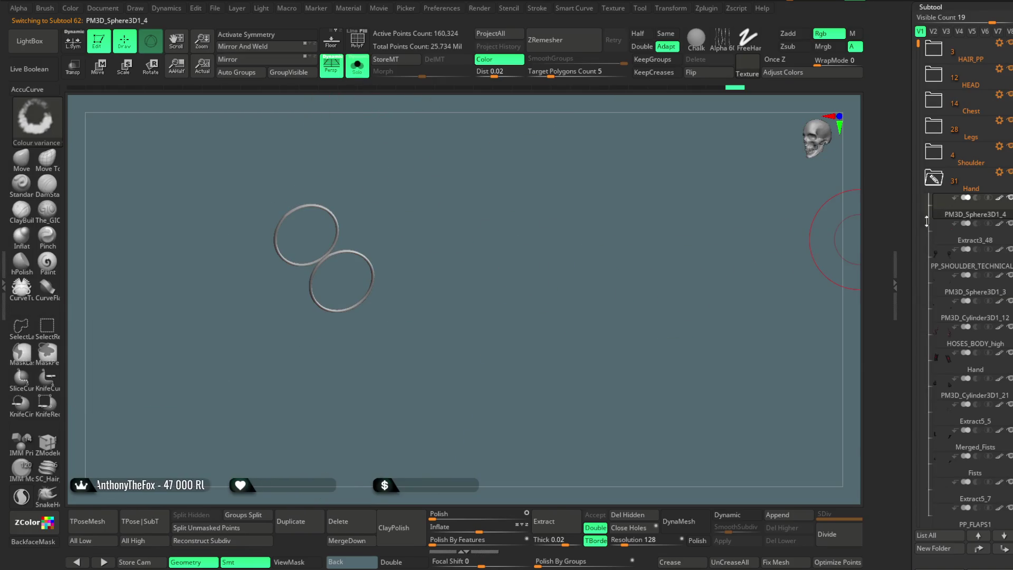
scroll(1002, 203, up, 5)
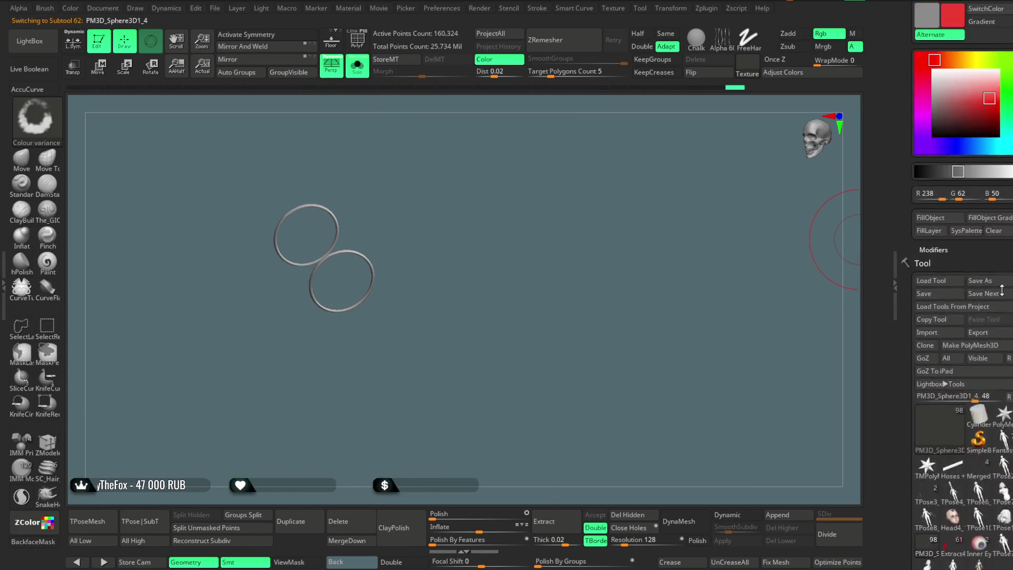
Fill the two rings with a deep gold colour using FillObject
click(990, 107)
drag(987, 112, 987, 118)
click(930, 234)
mouse_move(575, 294)
mouse_down()
mouse_move(596, 291)
mouse_move(588, 301)
mouse_move(599, 265)
mouse_up()
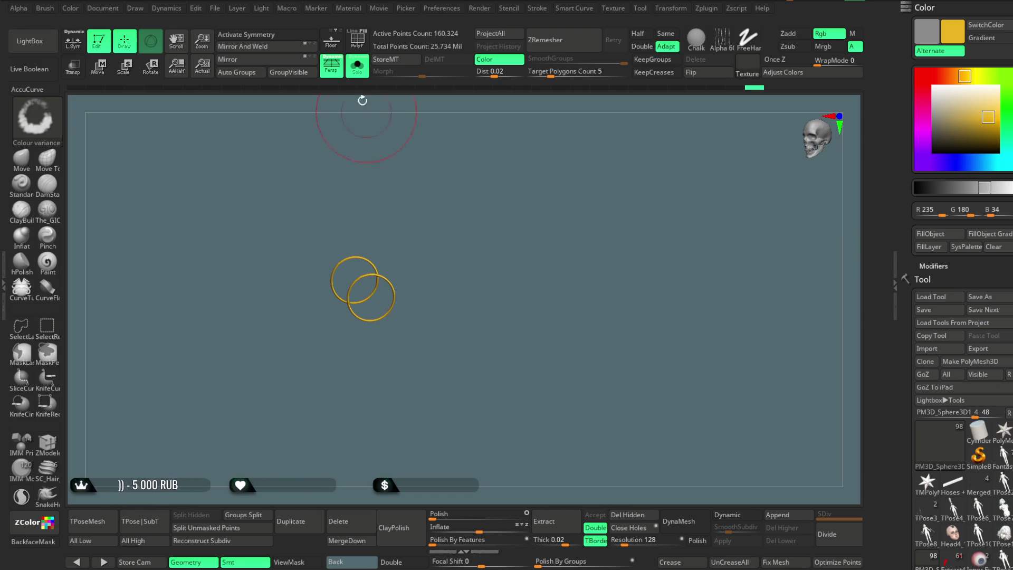
Bring the whole character back into view and go to the Zplugin menu
click(358, 67)
drag(518, 209, 594, 110)
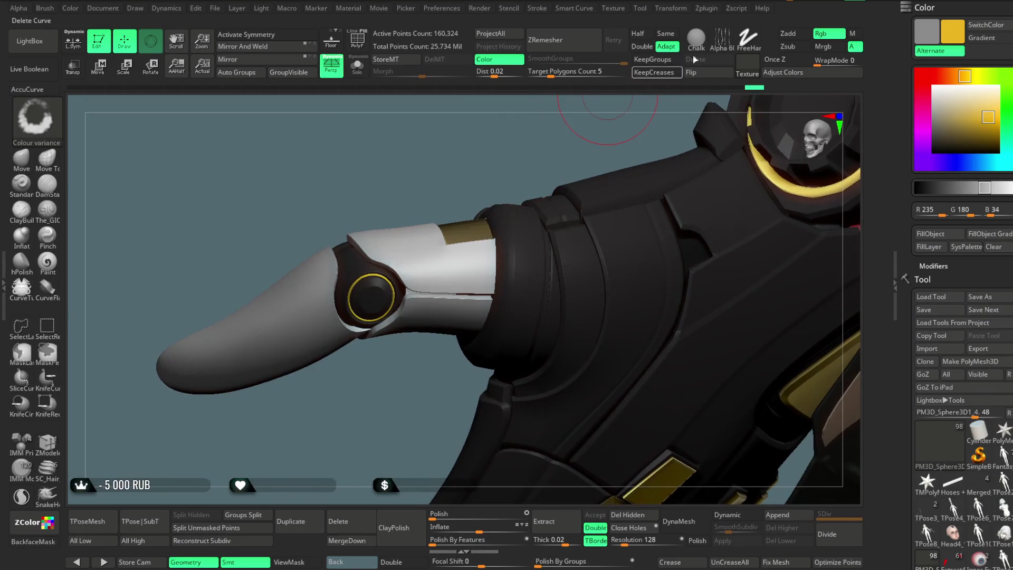
click(707, 8)
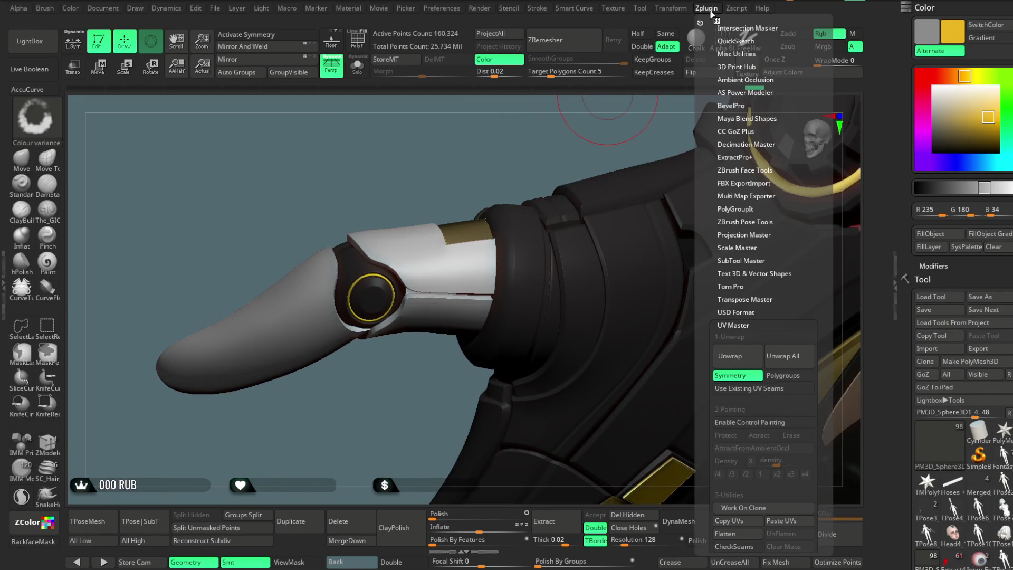
Collapse UV Master, expand Multi Map Exporter and create all texture maps for the rings
click(732, 325)
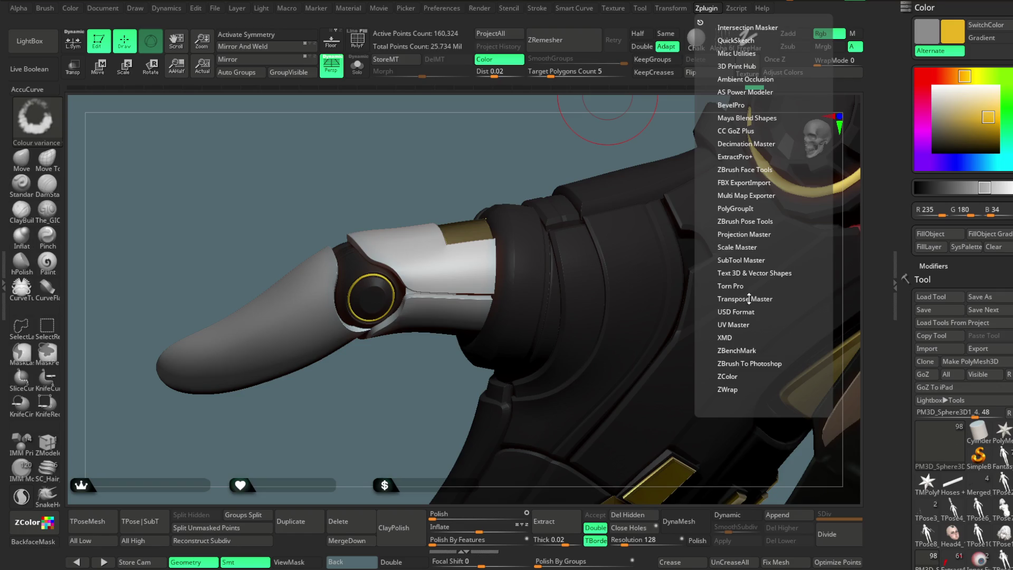
click(747, 195)
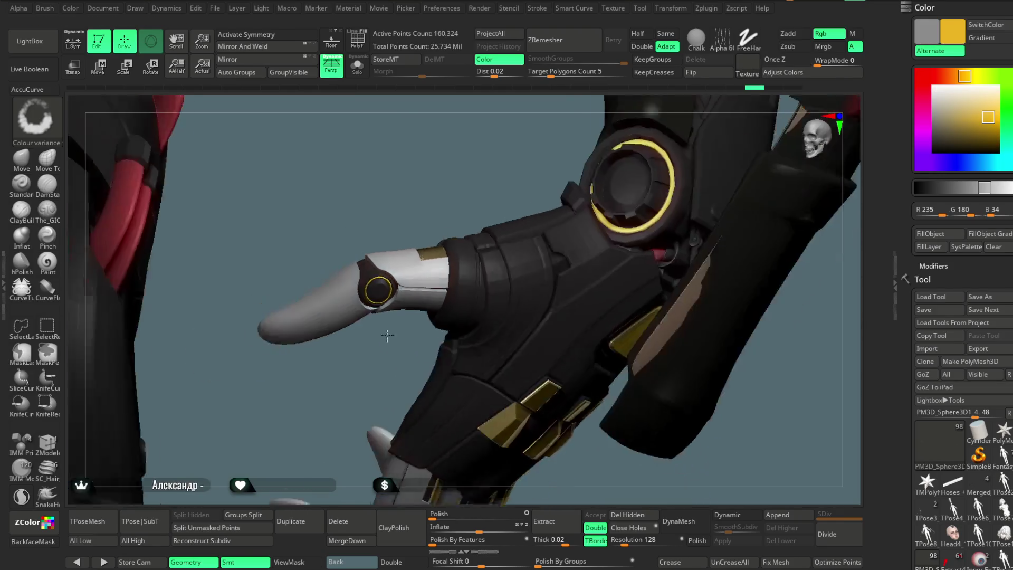
drag(387, 335, 546, 328)
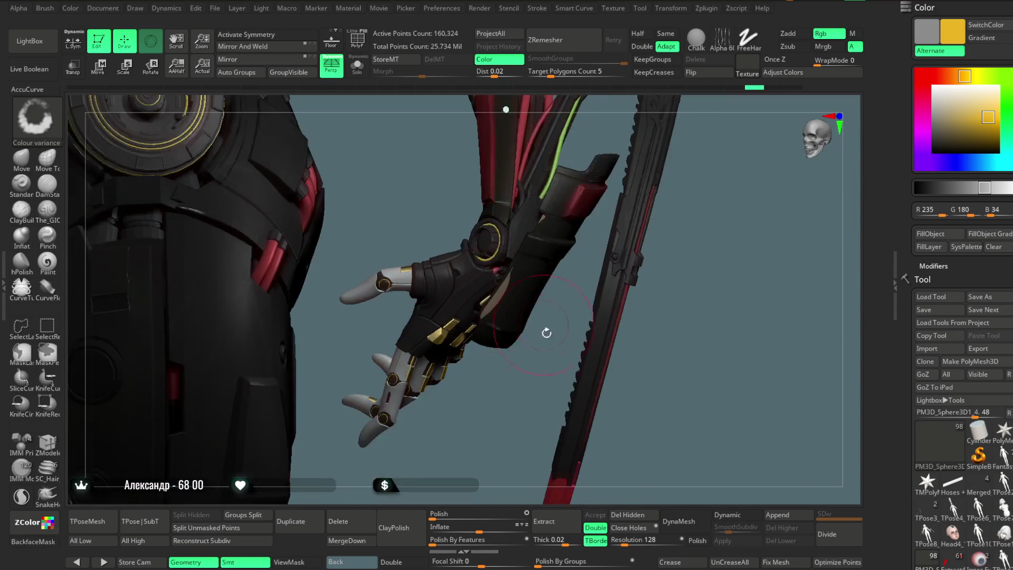
Turn to a three-quarter view of the figure and check the file commands
drag(483, 388, 522, 237)
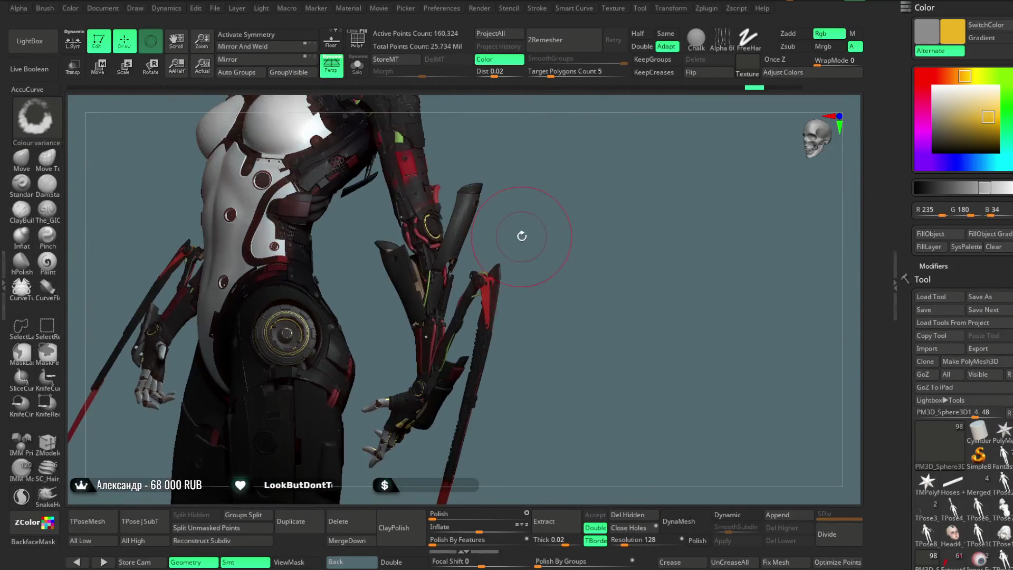
mouse_move(548, 270)
mouse_down()
mouse_move(543, 237)
mouse_move(558, 316)
mouse_move(596, 250)
mouse_move(565, 233)
mouse_move(600, 248)
mouse_move(578, 248)
mouse_up()
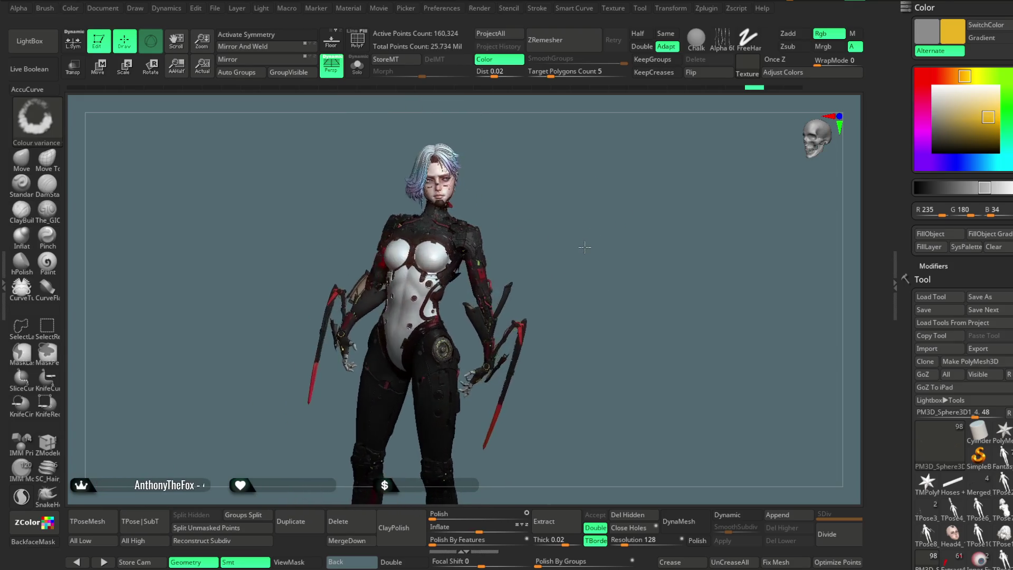
click(214, 9)
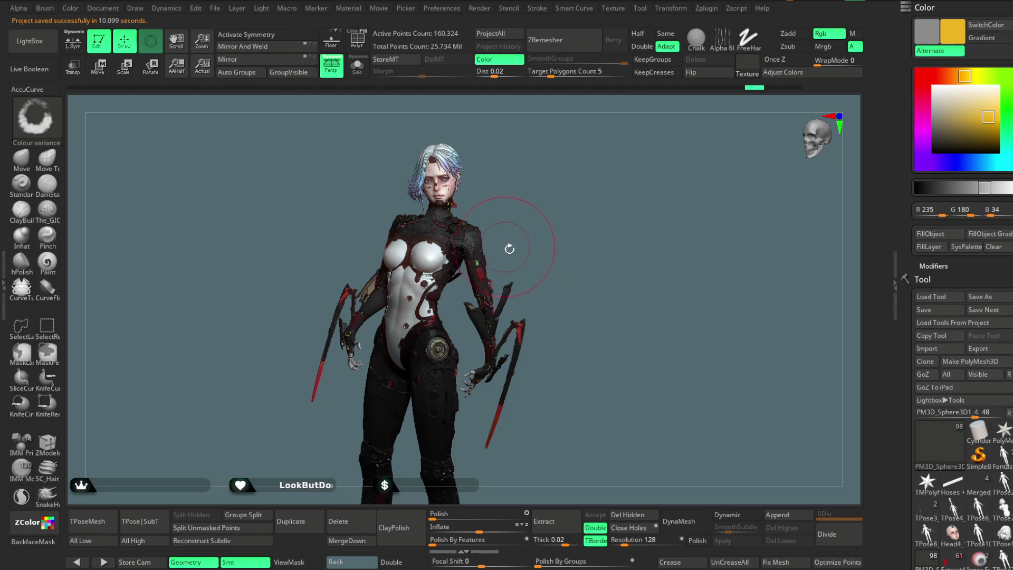
scroll(475, 269, up, 3)
scroll(368, 299, up, 5)
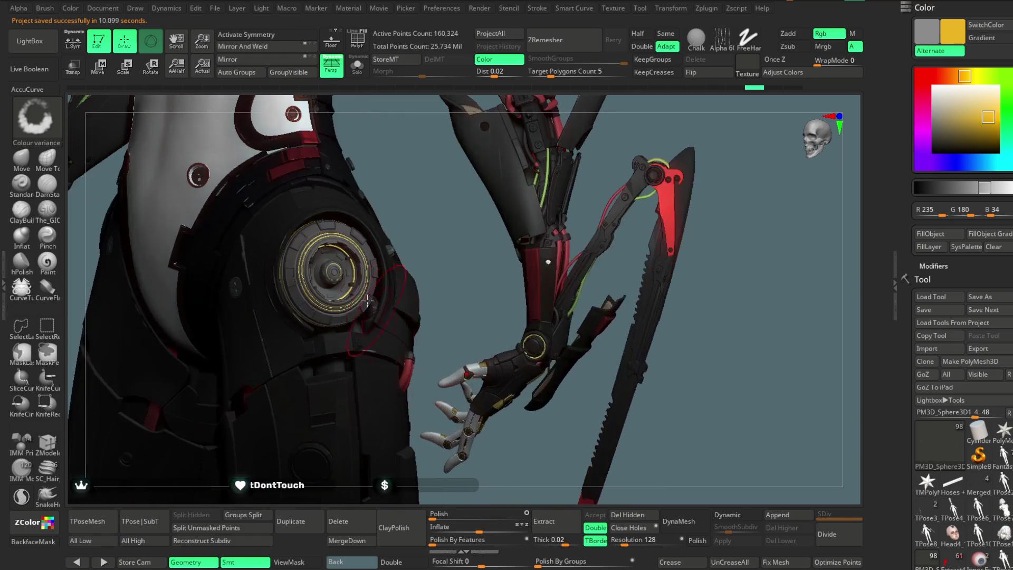
Make BODY_6_high5 active and show the hip disc alone with its polygroup frame
alt+click(336, 229)
click(357, 67)
key(shift+f)
mouse_move(418, 199)
alt+mouse_down()
mouse_move(491, 343)
mouse_move(459, 287)
mouse_move(468, 328)
mouse_move(460, 237)
mouse_move(491, 181)
mouse_move(450, 128)
mouse_move(438, 156)
alt+mouse_up()
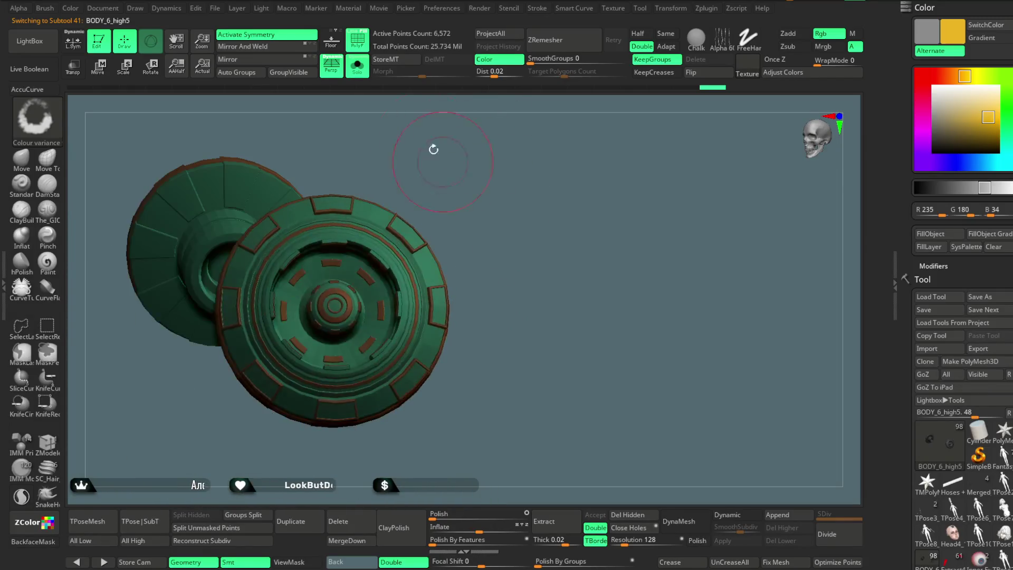
Sample a near-black colour, restore the rest of the model and fill the hip disc with it
click(358, 66)
key(c)
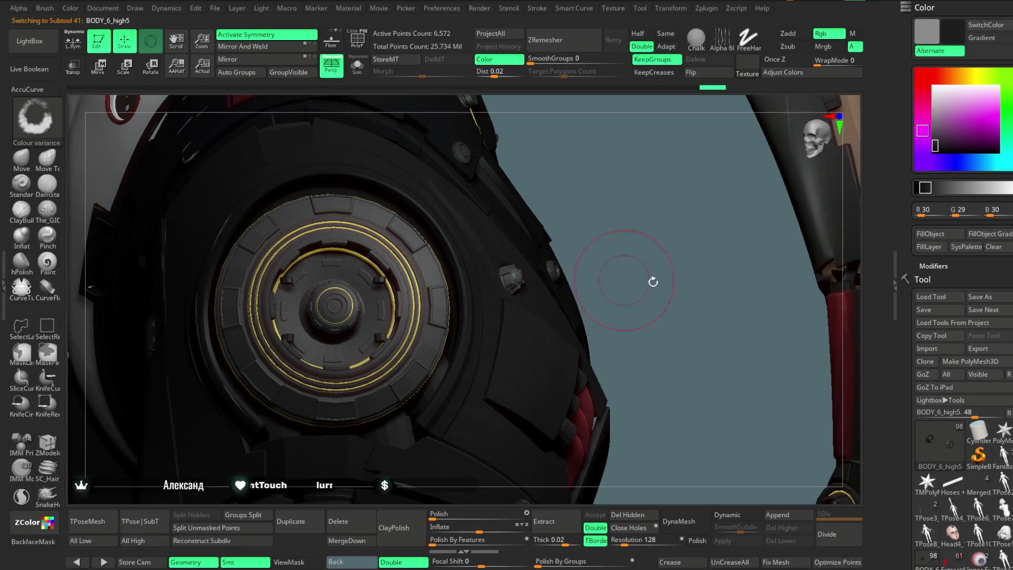
click(931, 234)
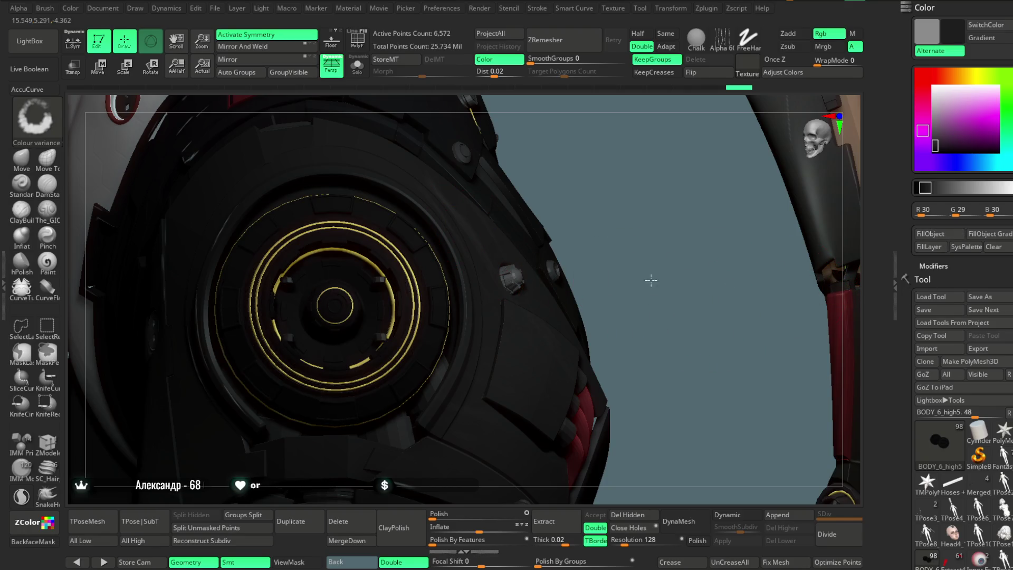
Pull back to review the disc on the full figure and go to the file options
drag(651, 285, 461, 325)
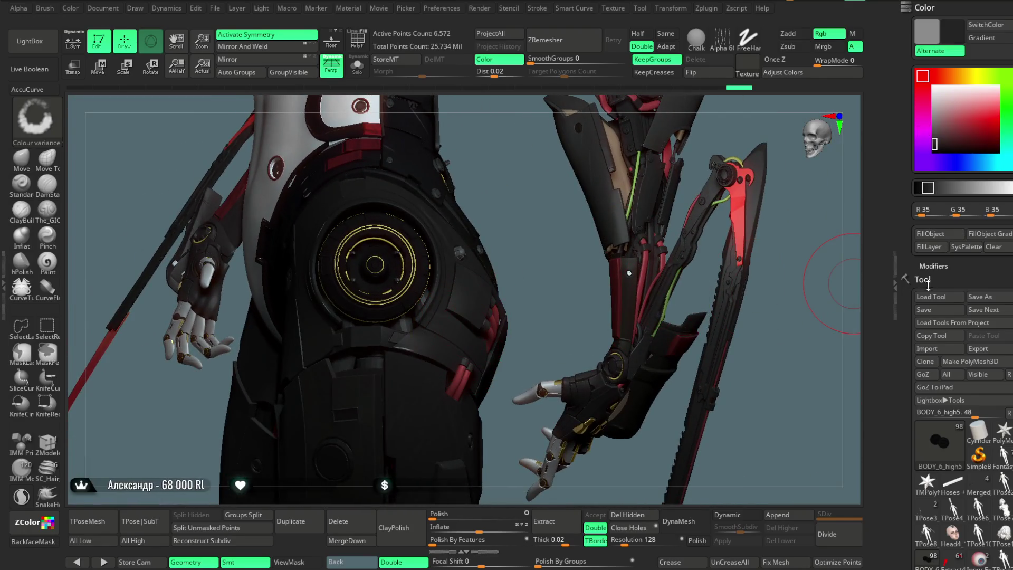
mouse_move(769, 301)
mouse_down()
mouse_move(527, 192)
mouse_move(605, 231)
mouse_up()
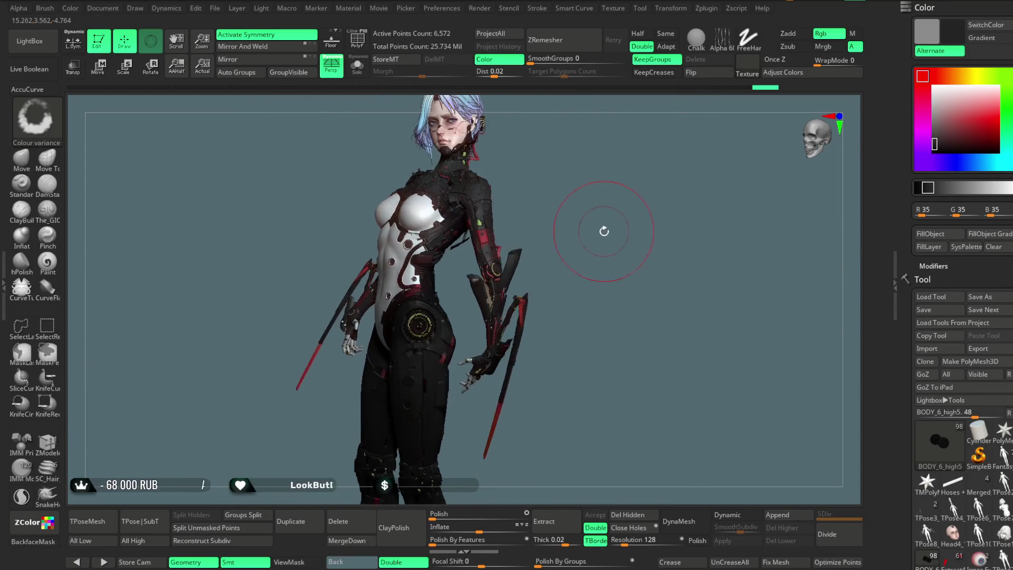
drag(603, 231, 626, 258)
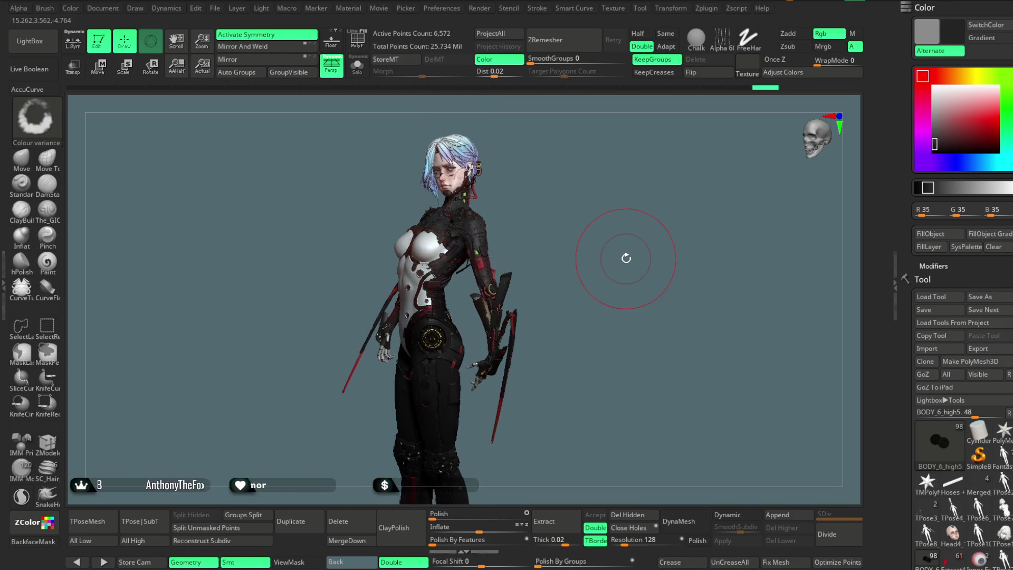
click(215, 8)
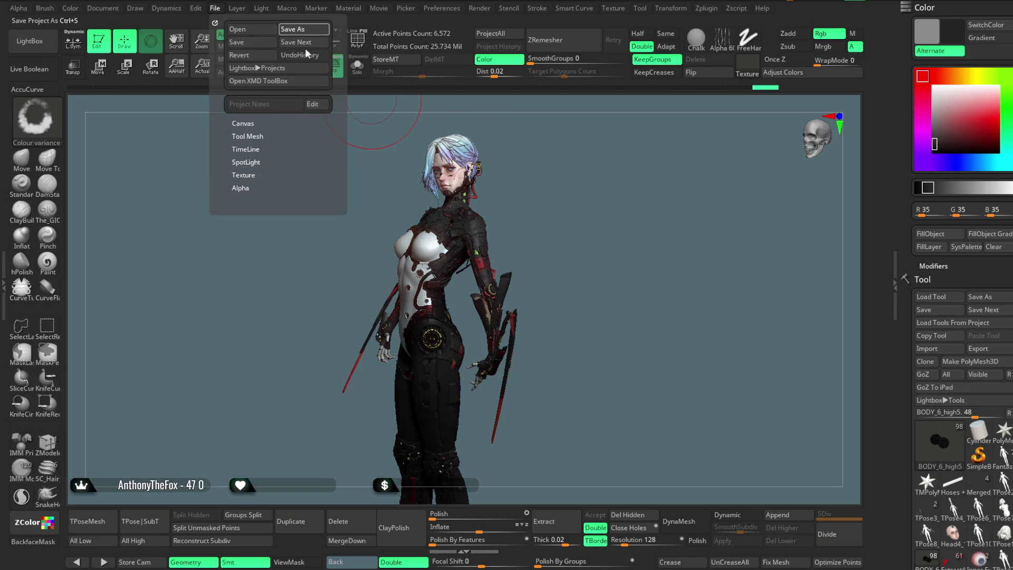
Save the cyborg project with Ctrl+S and bring up the LightBox brush library
key(ctrl+s)
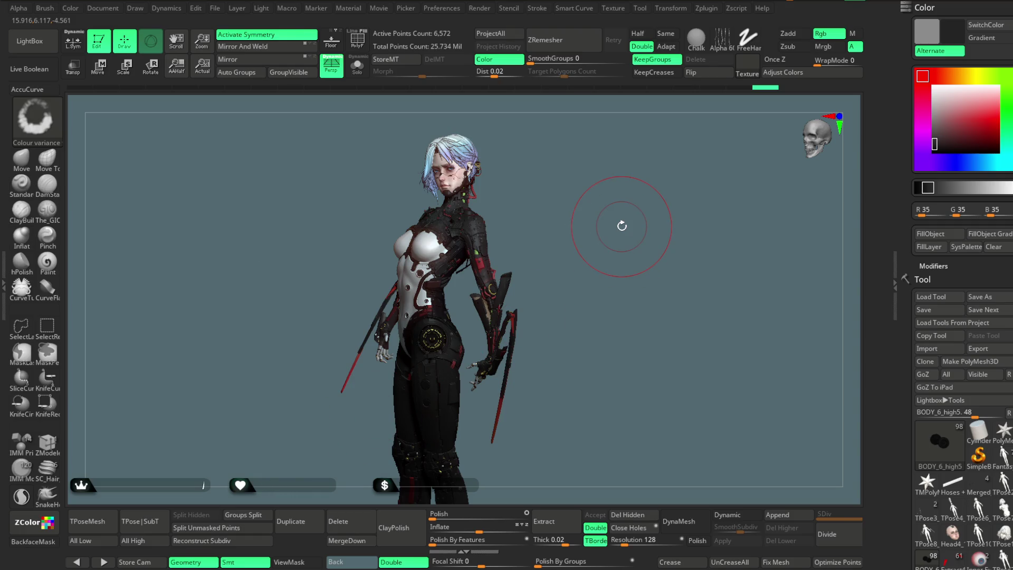
click(29, 40)
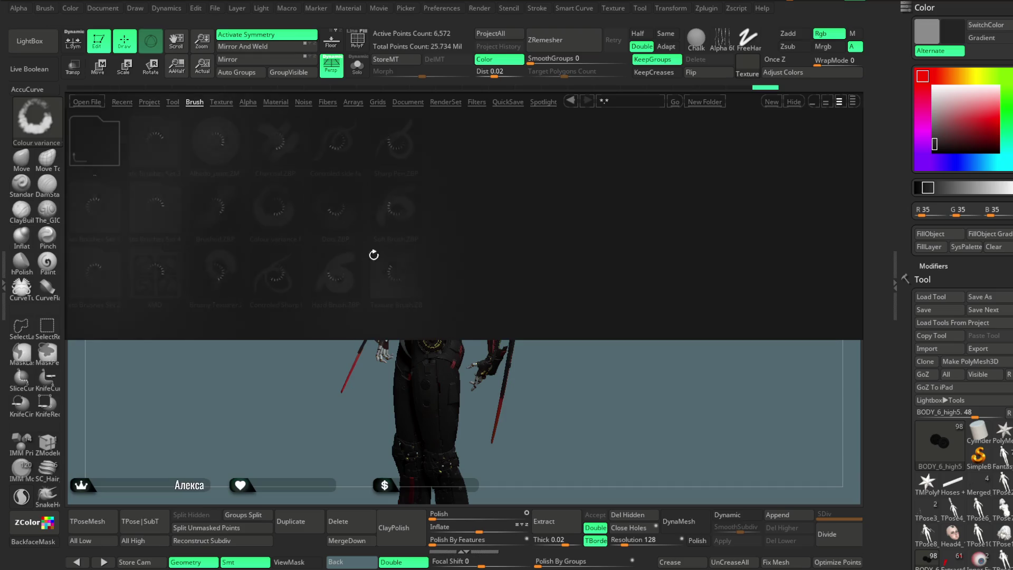
With the Dots brush on the Head subtool, set a muted reddish-brown (R133 G98 B92) and paint cheek freckles
double_click(336, 216)
alt+click(464, 169)
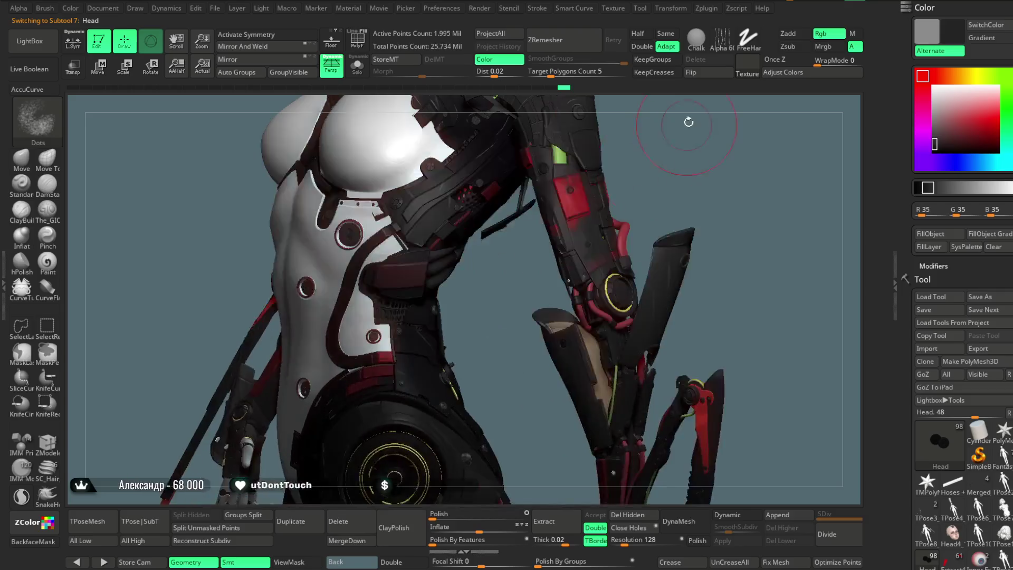
alt+drag(525, 254, 564, 238)
key(space)
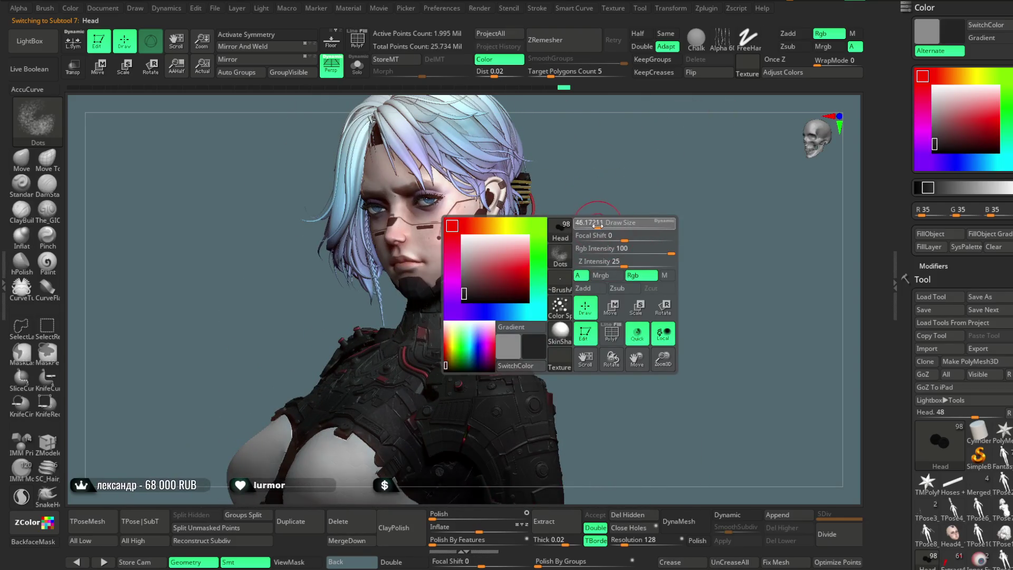
alt+drag(601, 153, 713, 238)
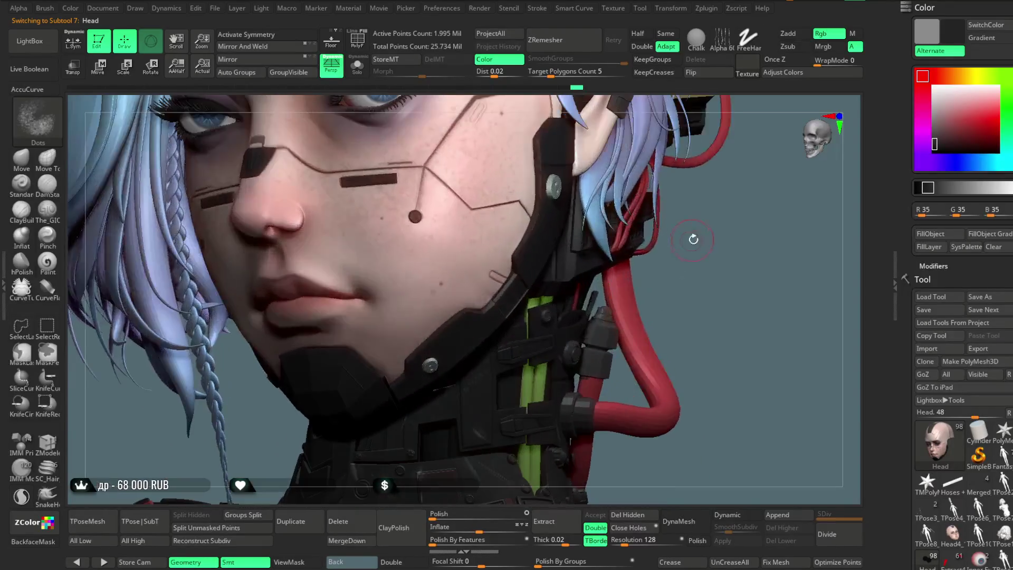
click(938, 76)
drag(950, 119, 943, 123)
drag(351, 248, 393, 283)
Tune the freckle brush: Focal Shift from -9 up to 44 and Draw Size about 94
key(ctrl)
key(space)
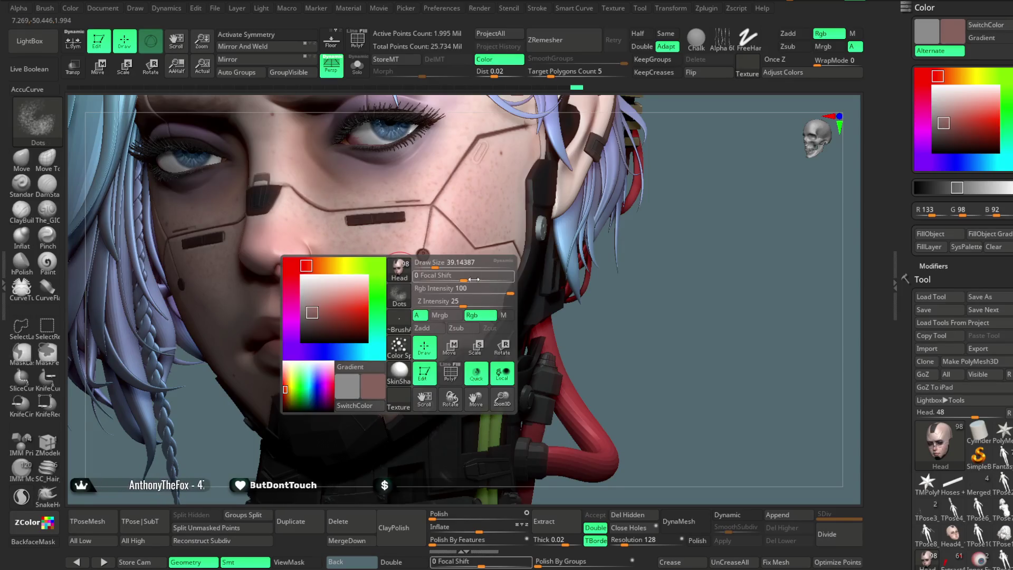
drag(459, 275, 471, 275)
drag(459, 275, 456, 276)
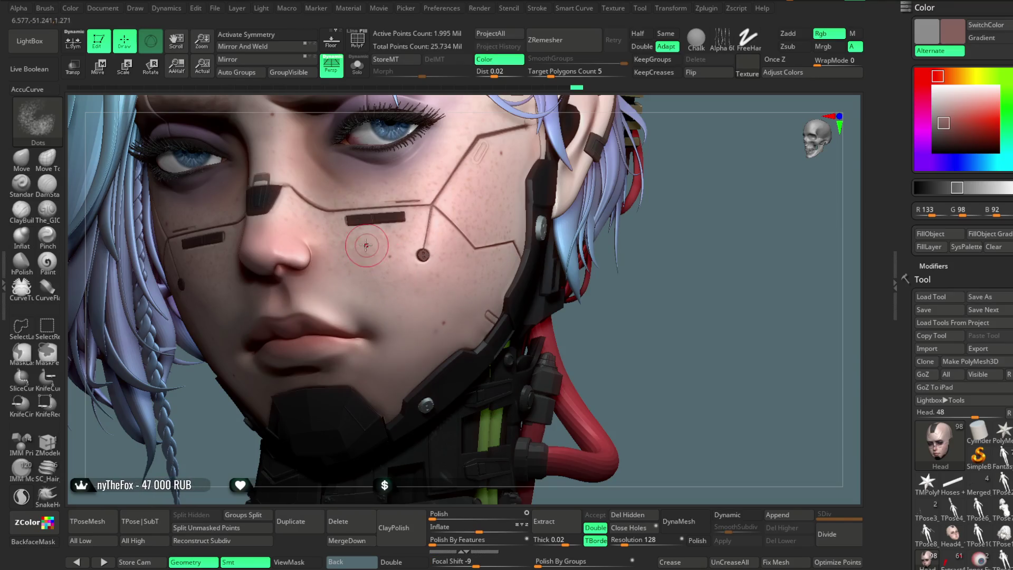
key(space)
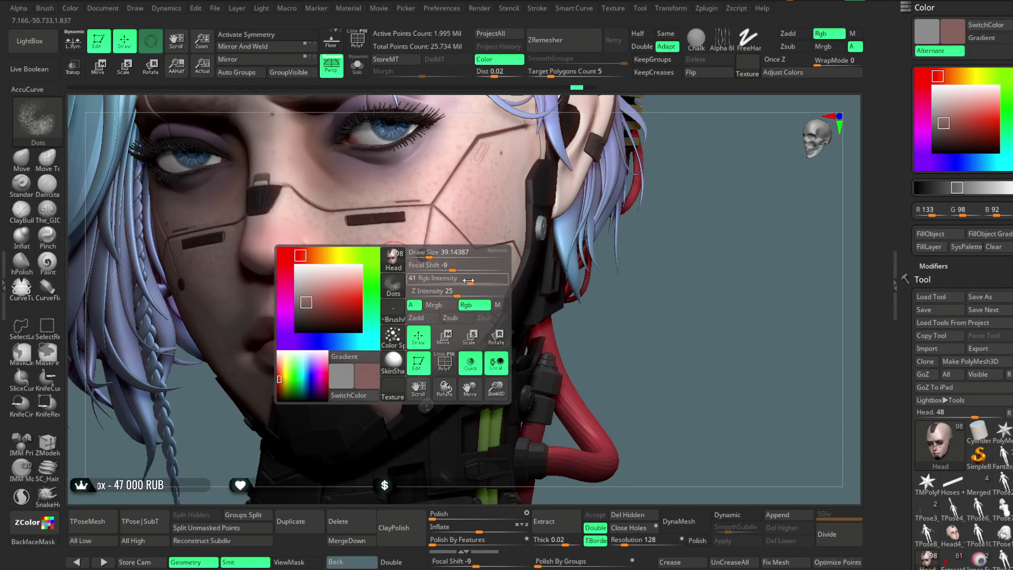
drag(467, 266, 482, 267)
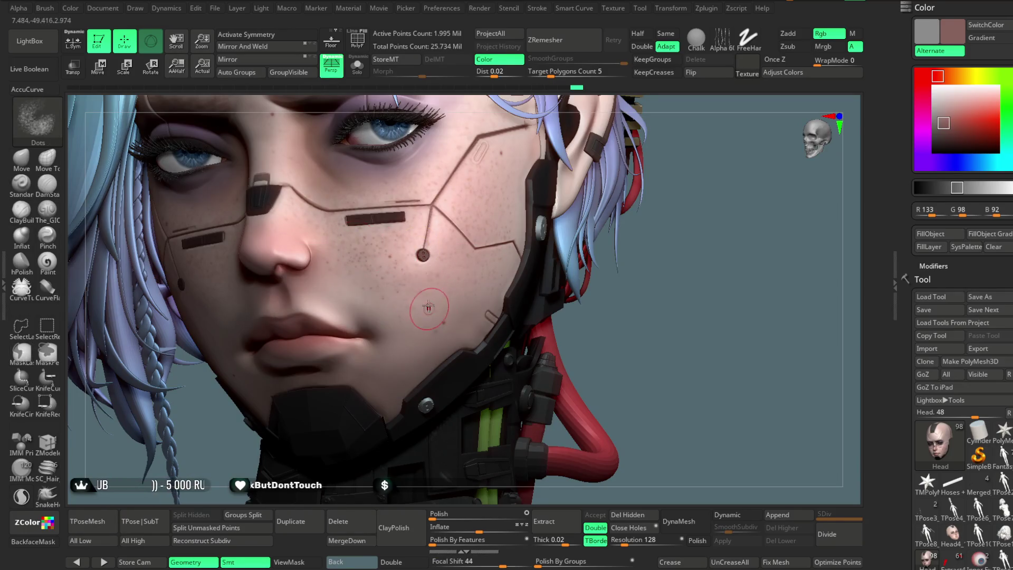
key(space)
drag(437, 237, 448, 237)
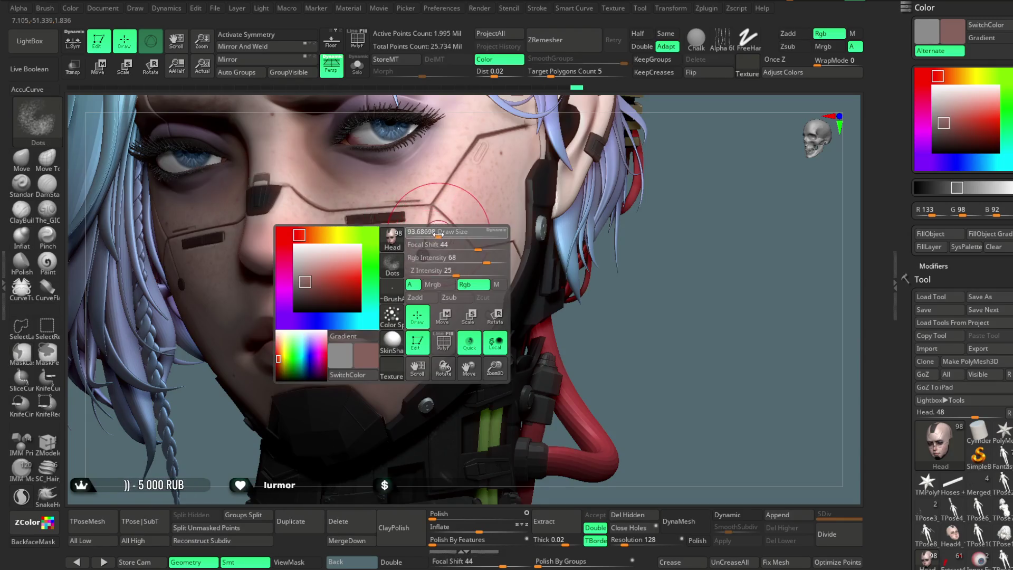
key(space)
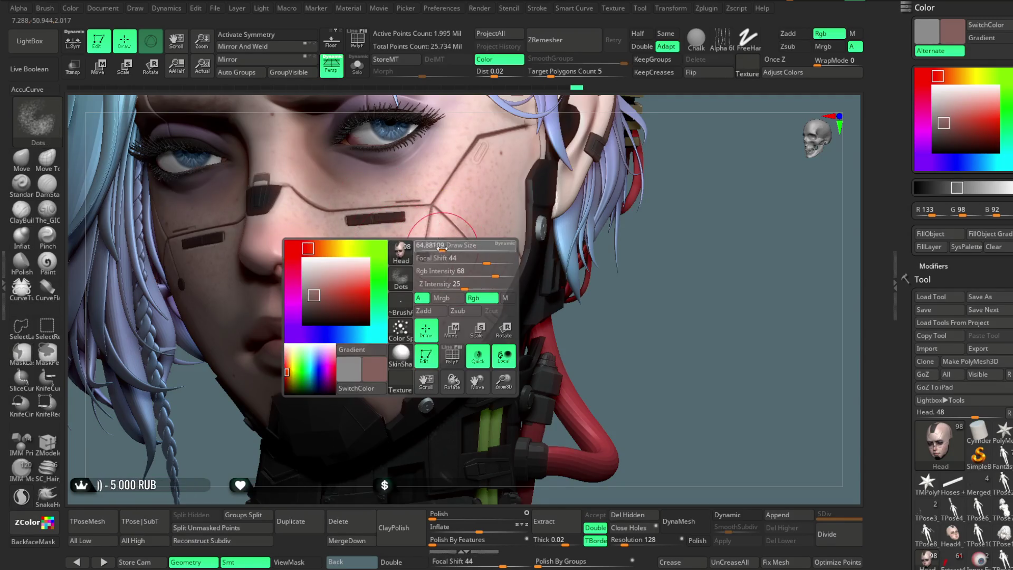
key(space)
Orbit the head to check the freckles from the side and front, then pull back to the upper body
mouse_move(548, 257)
right_down()
mouse_move(657, 261)
mouse_move(463, 216)
right_up()
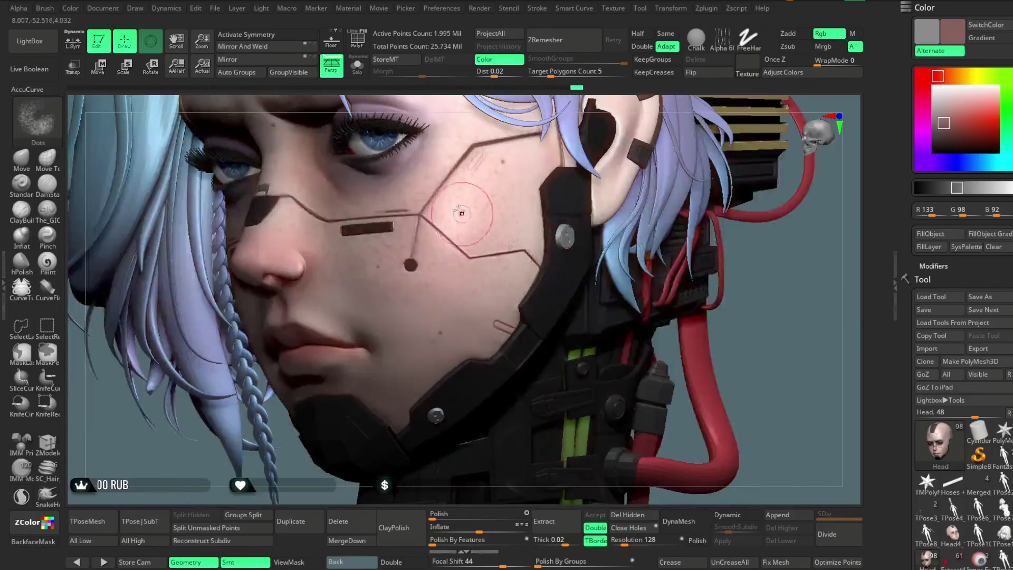
right_drag(561, 108, 369, 203)
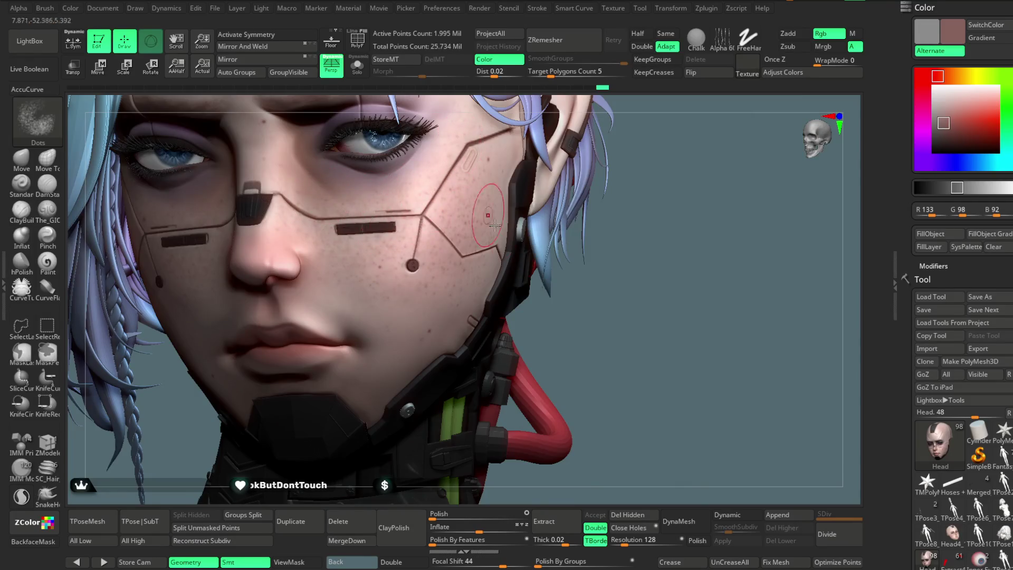
right_drag(631, 181, 294, 265)
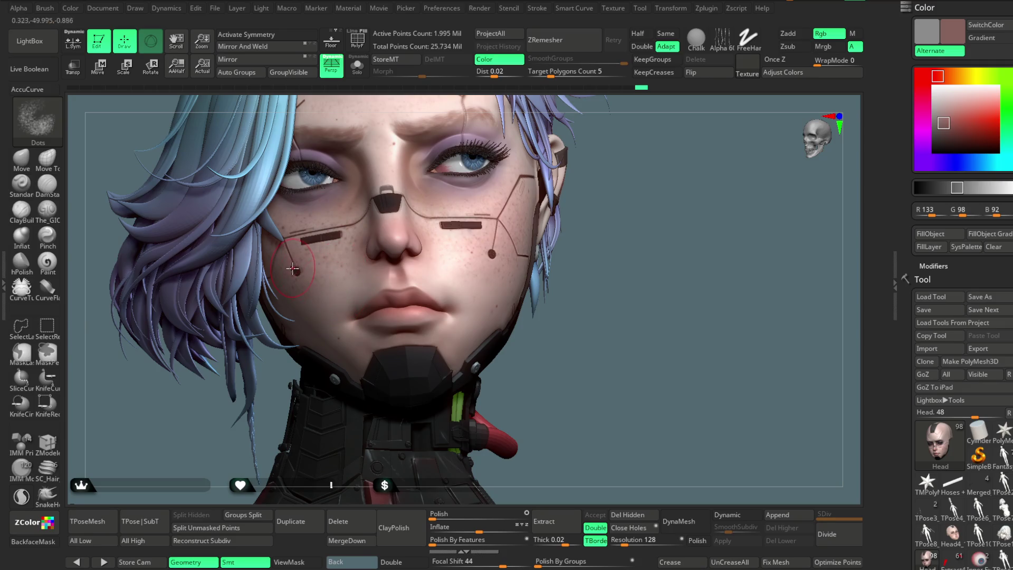
right_drag(511, 162, 422, 310)
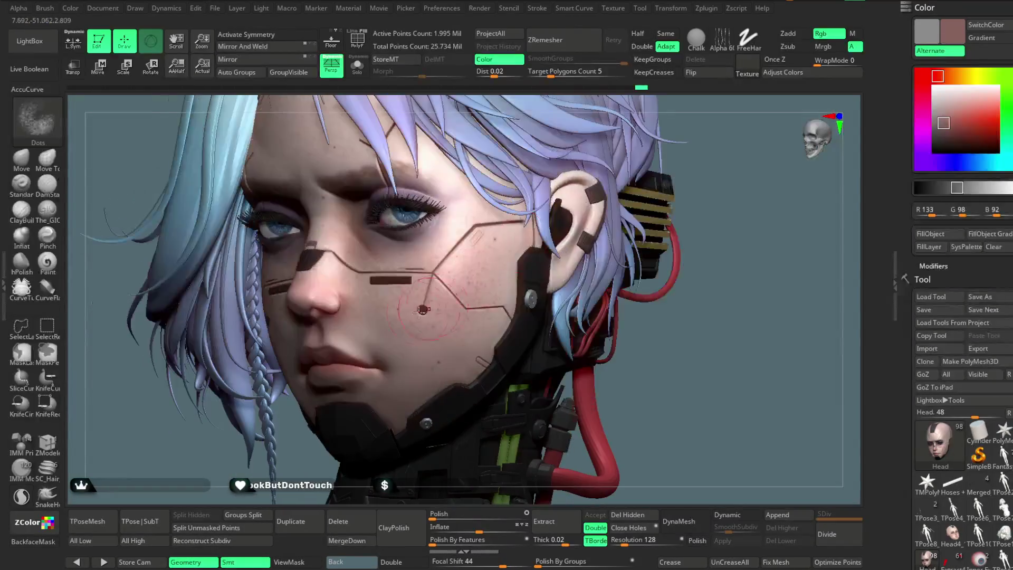
right_drag(718, 327, 377, 269)
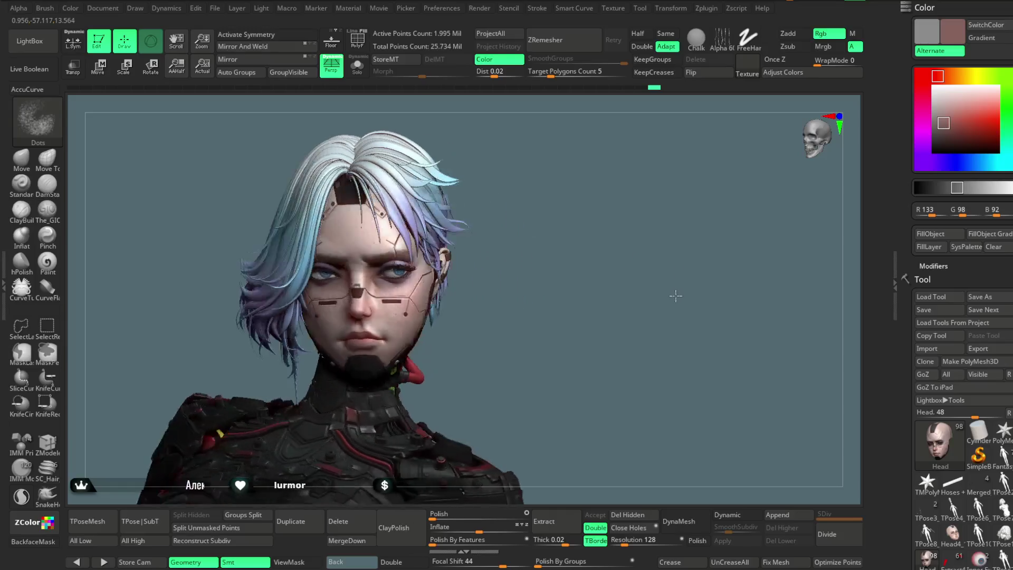
mouse_move(534, 265)
right_down()
mouse_move(557, 296)
mouse_move(531, 262)
mouse_move(540, 234)
mouse_move(528, 208)
mouse_move(550, 222)
mouse_move(539, 242)
mouse_move(507, 232)
mouse_move(541, 208)
mouse_move(534, 204)
mouse_move(401, 266)
mouse_move(517, 227)
right_up()
right_click(531, 227)
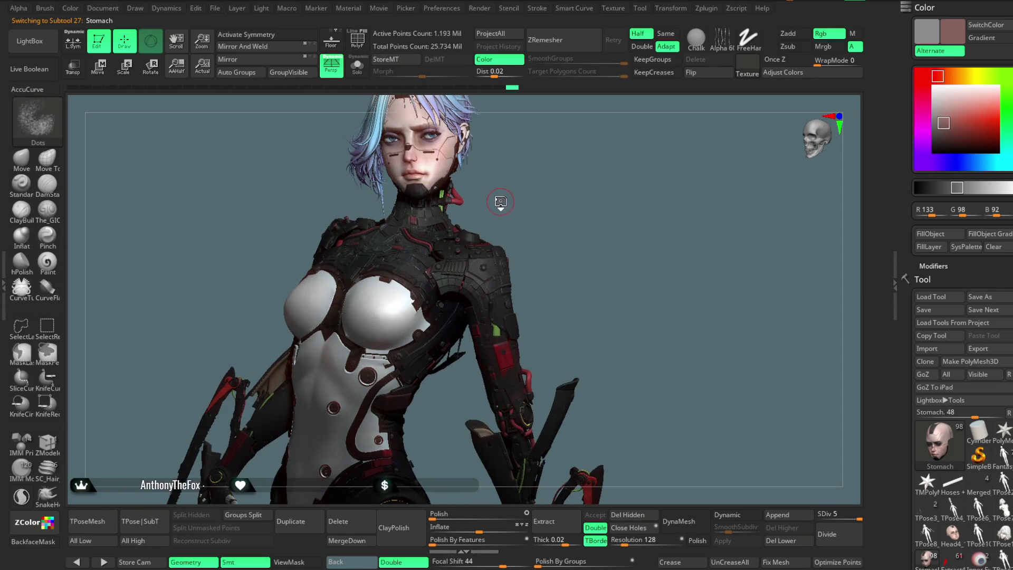
Switch to the colour variance brush, set the paint colour to light grey and resize the brush
key(b)
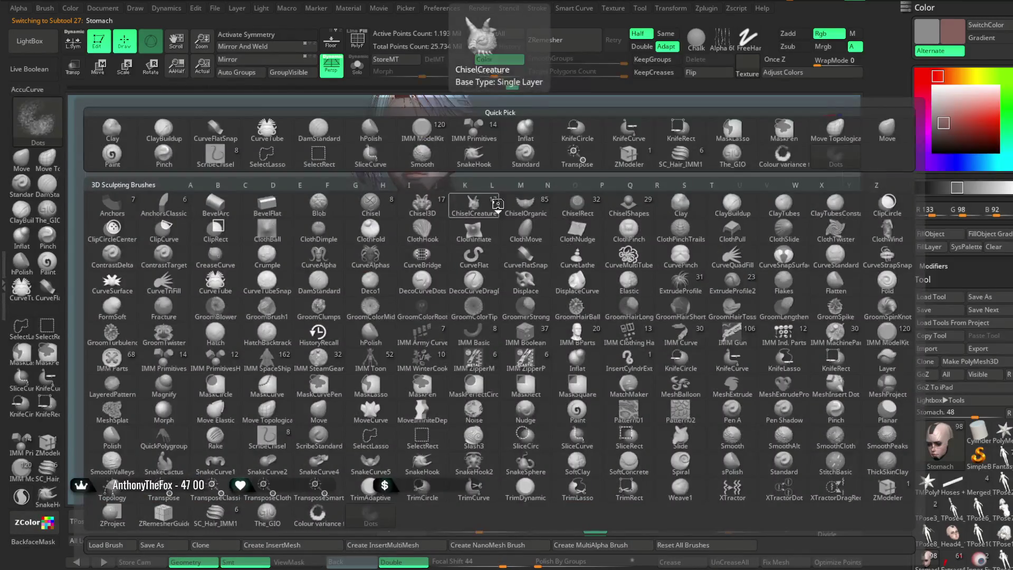
click(629, 205)
right_drag(595, 252, 649, 226)
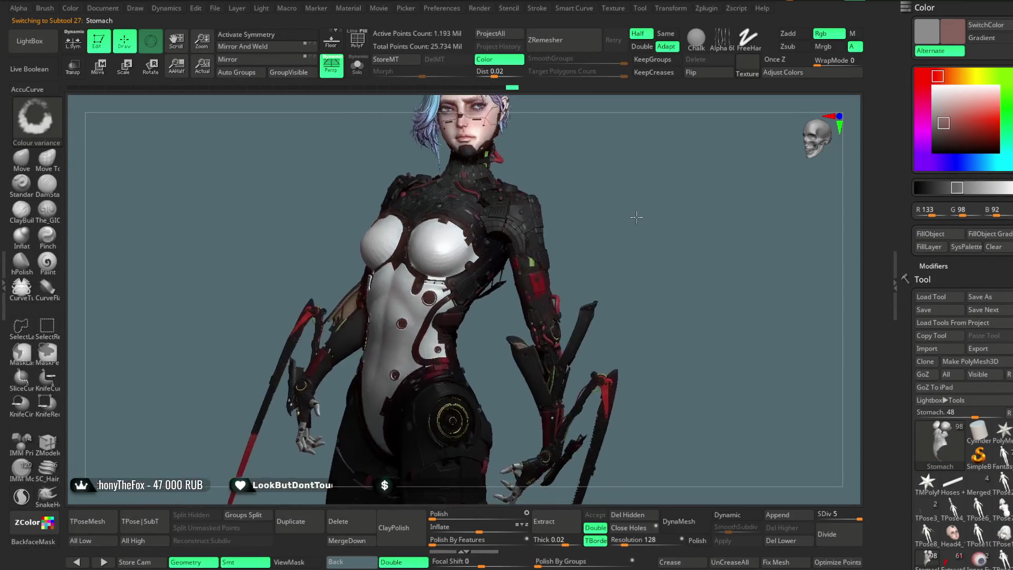
key(space)
drag(673, 220, 699, 221)
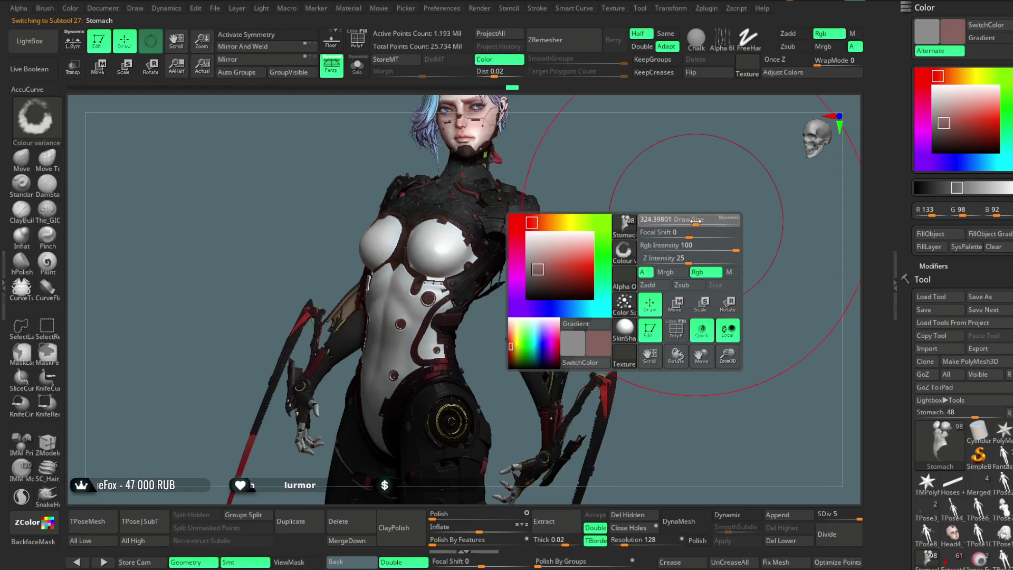
key(c)
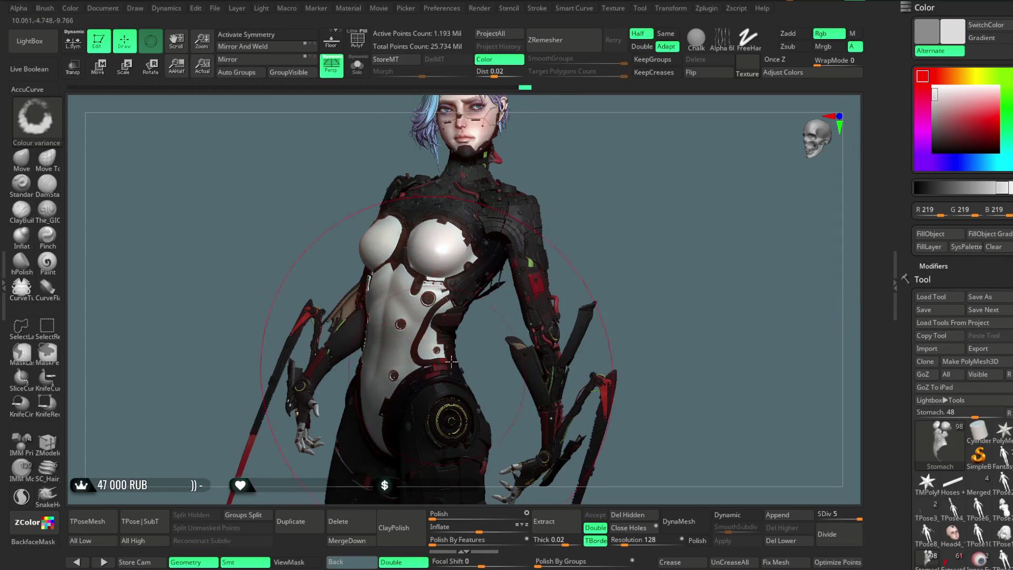
key(space)
drag(621, 242, 659, 235)
right_drag(658, 233, 360, 427)
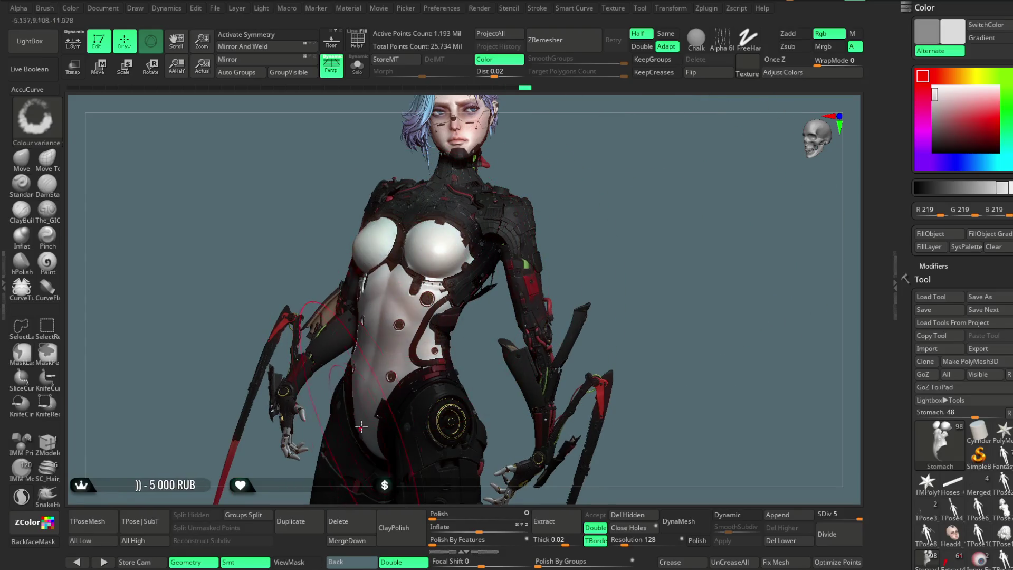
key(ctrl)
key(ctrl)
key(ctrl)
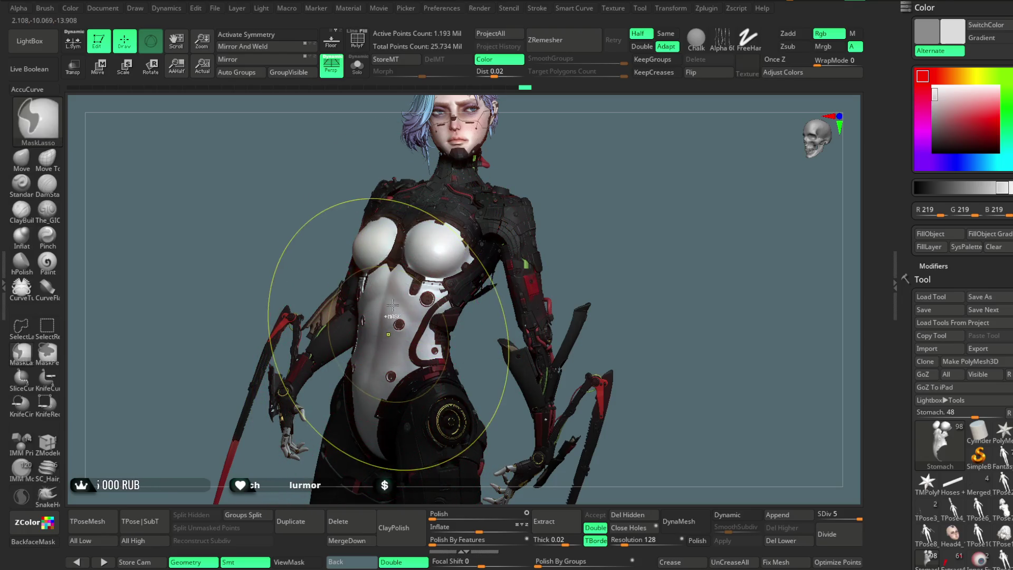
Solo the Stomach piece to inspect it, then show the full character again at a three-quarter angle
click(357, 66)
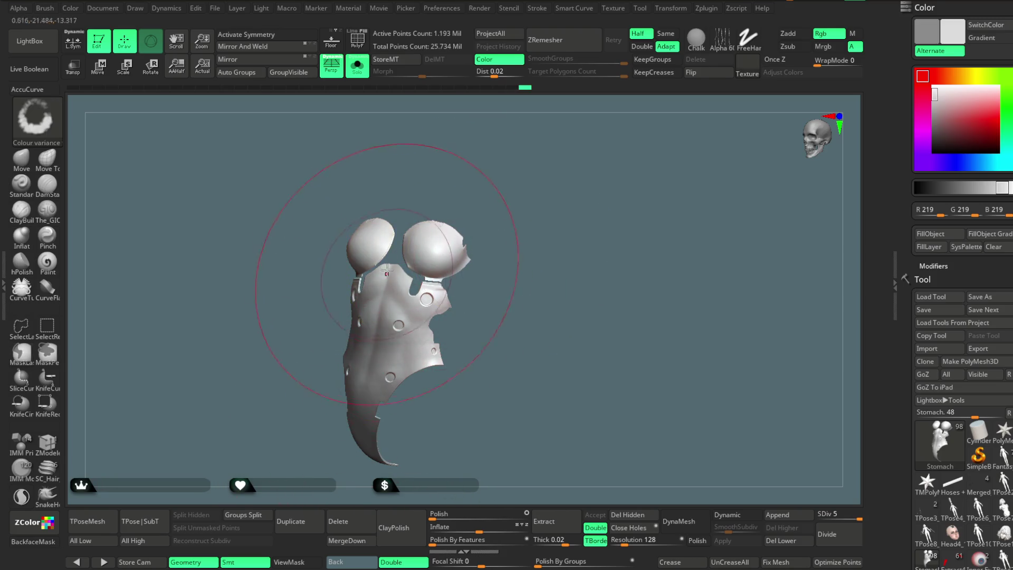
click(357, 68)
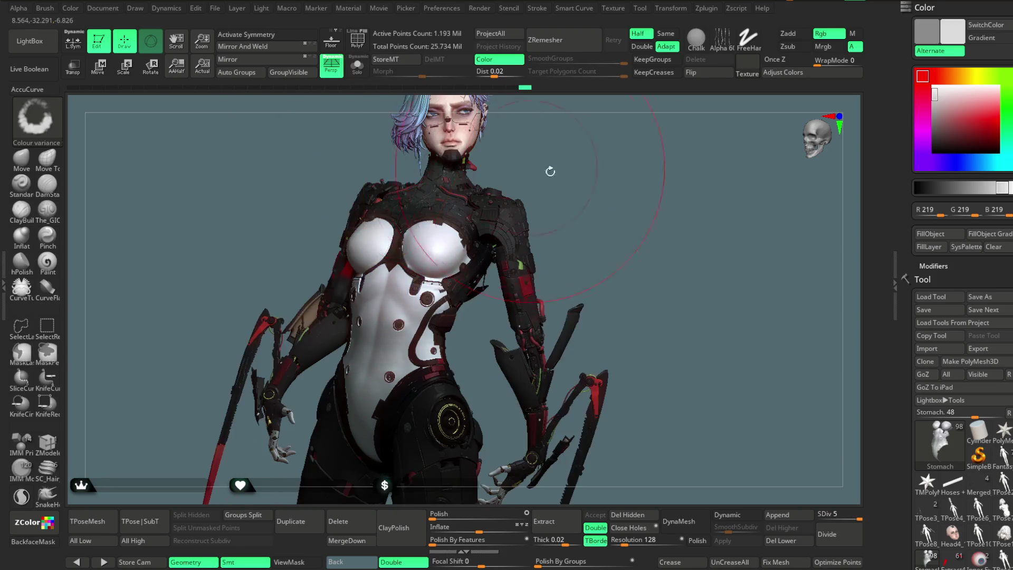
mouse_move(536, 164)
mouse_down()
mouse_move(556, 208)
mouse_move(545, 197)
mouse_up()
key(space)
mouse_move(633, 188)
mouse_down()
mouse_move(574, 189)
mouse_move(862, 308)
mouse_up()
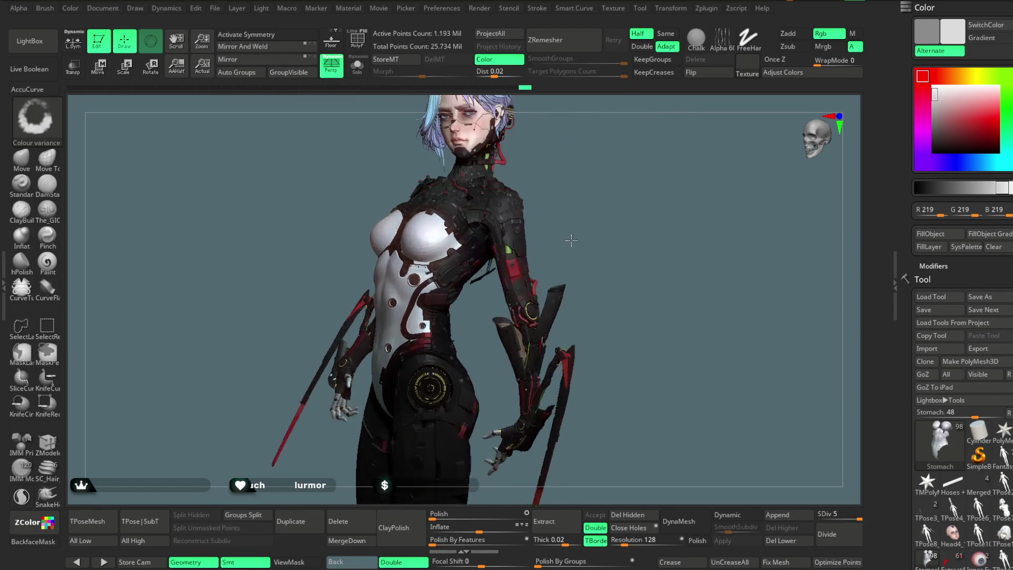
scroll(962, 238, down, 5)
scroll(962, 198, down, 5)
scroll(979, 145, down, 3)
scroll(959, 340, down, 3)
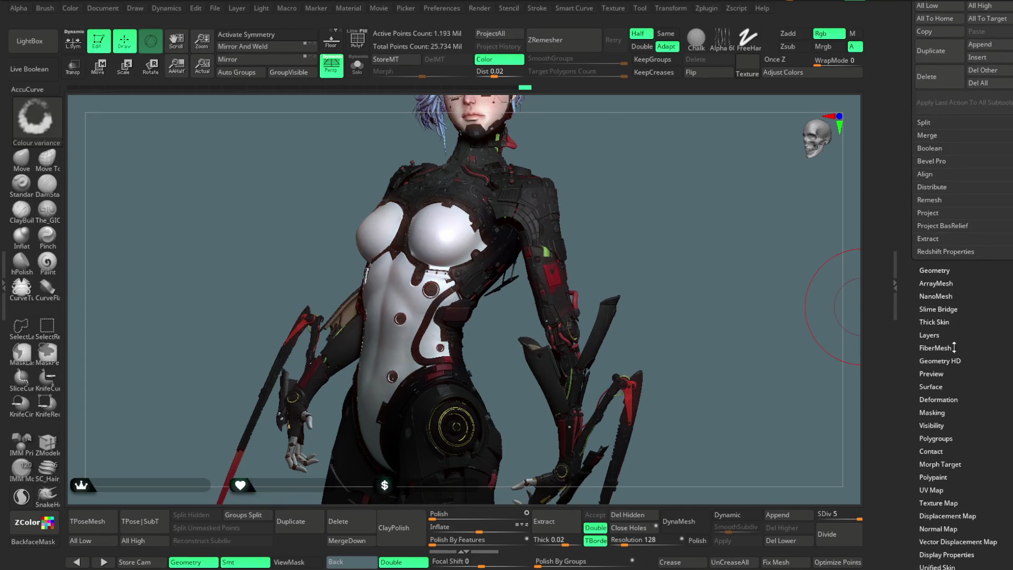
Switch off Noise under Tool > Surface for the Stomach piece
click(932, 385)
click(926, 144)
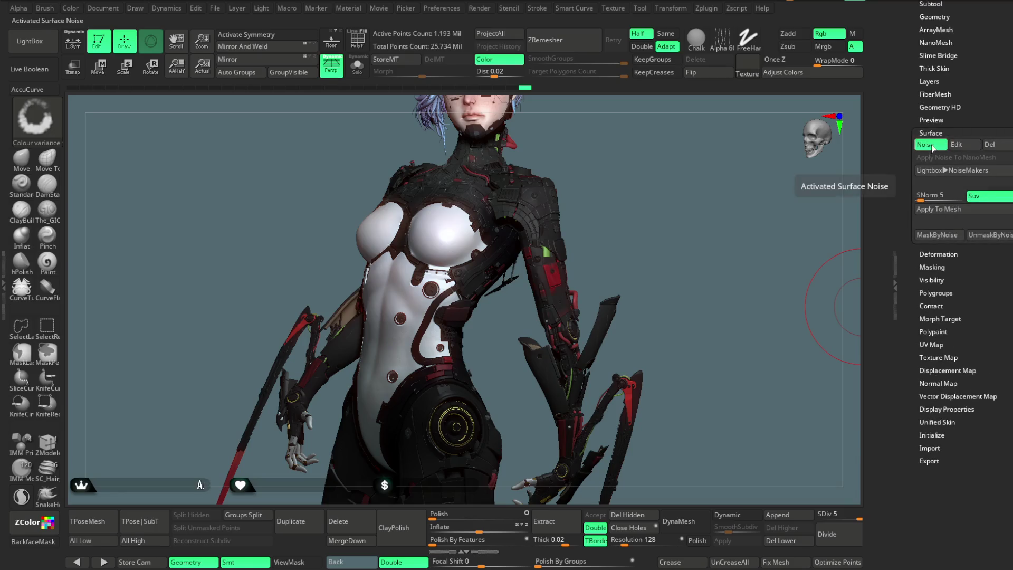
drag(635, 239, 626, 233)
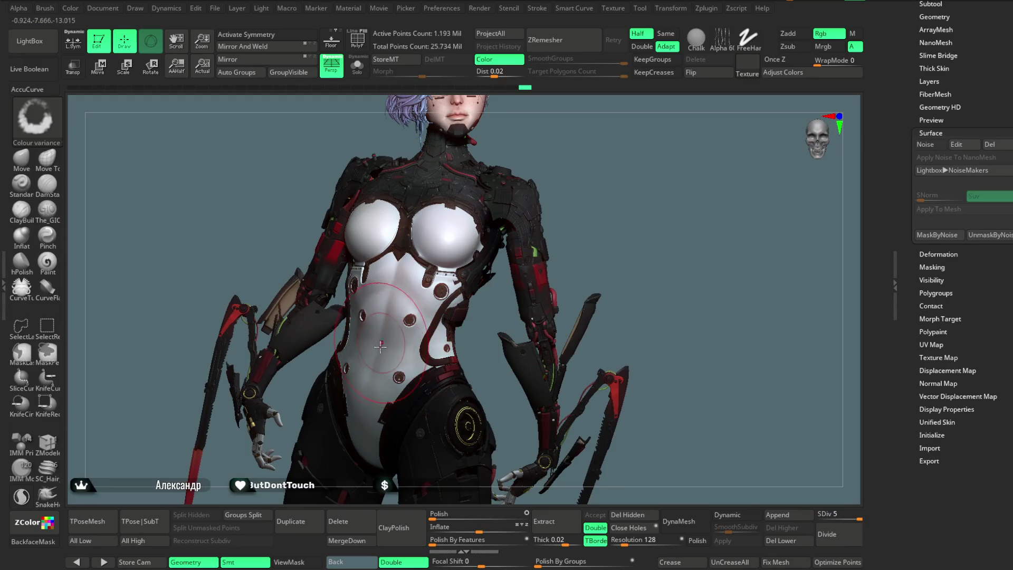
right_click(399, 393)
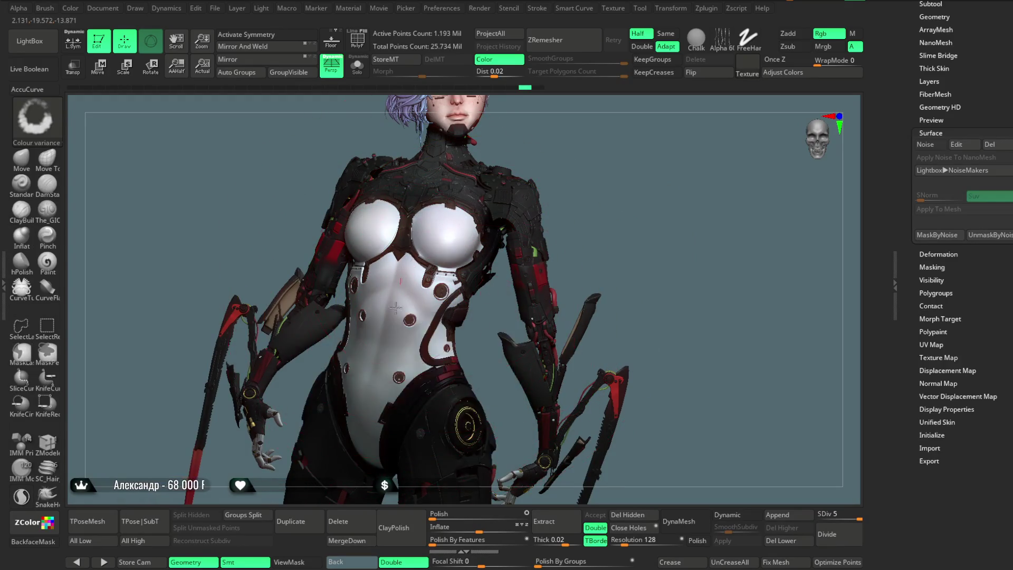
Smooth the torso and abdomen with Shift-drags, view the figure in side profile, then select the Fists piece
shift+drag(368, 413, 391, 304)
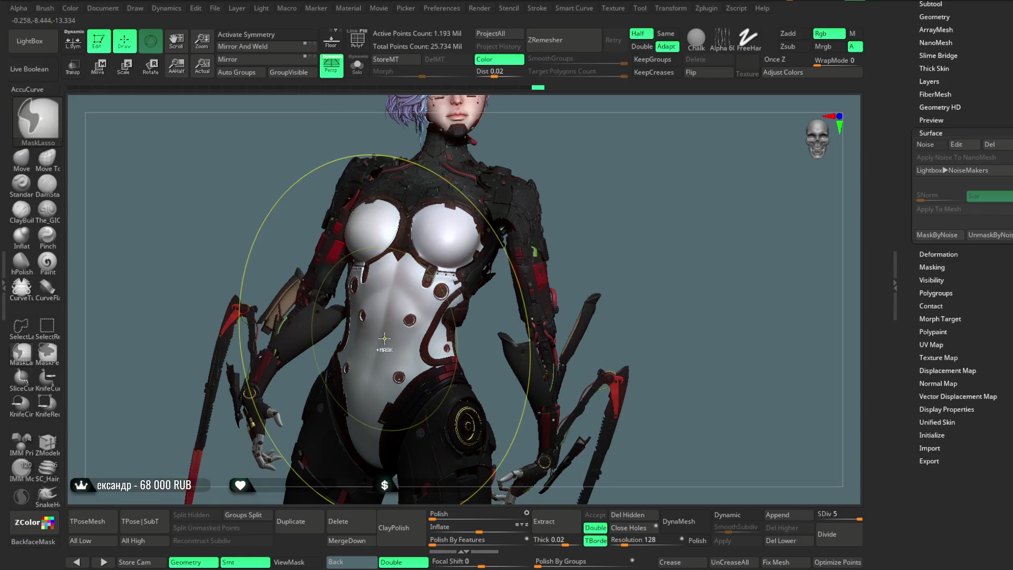
shift+drag(360, 415, 398, 269)
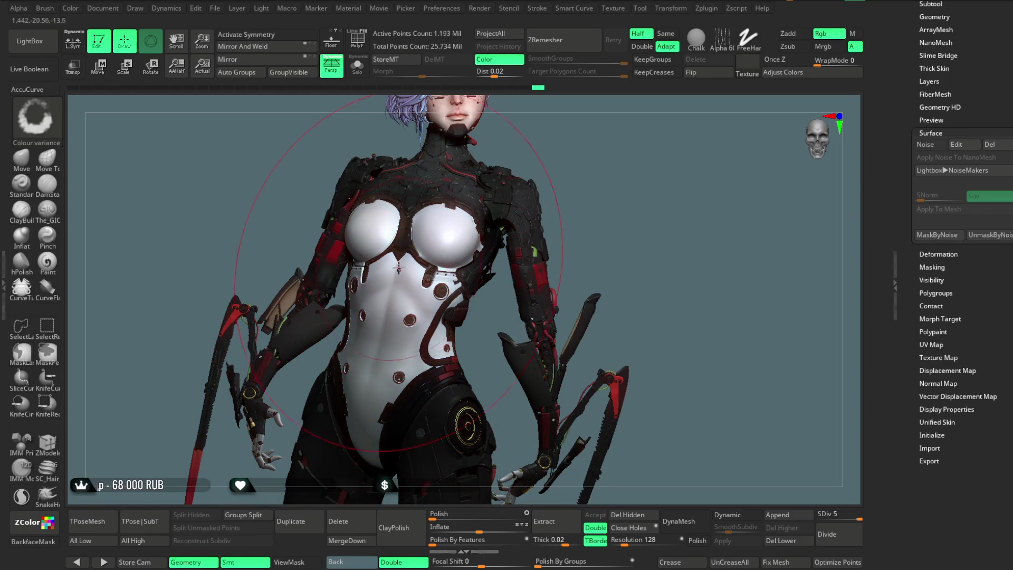
shift+drag(370, 431, 404, 235)
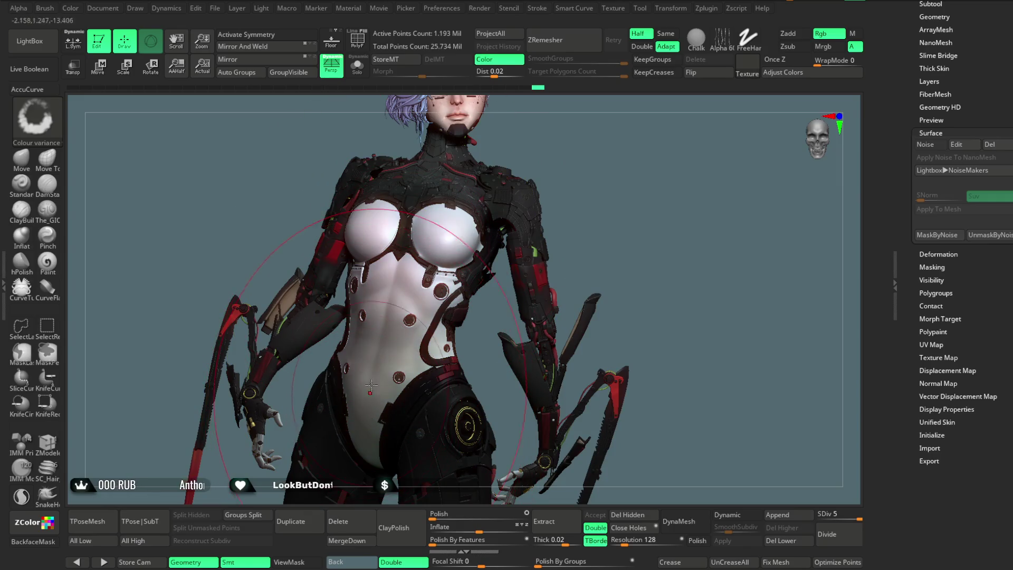
shift+drag(378, 385, 404, 251)
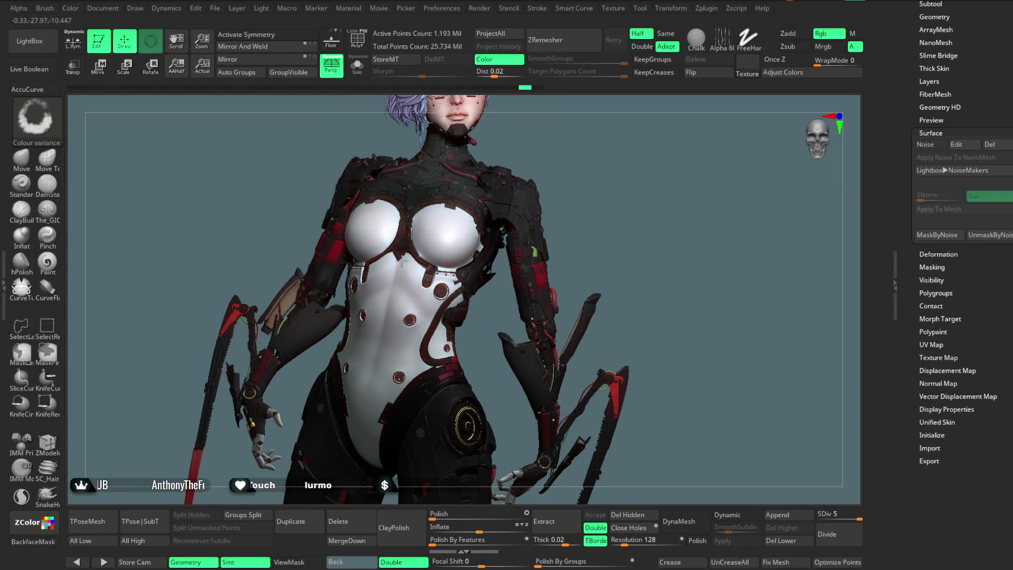
shift+drag(377, 403, 401, 251)
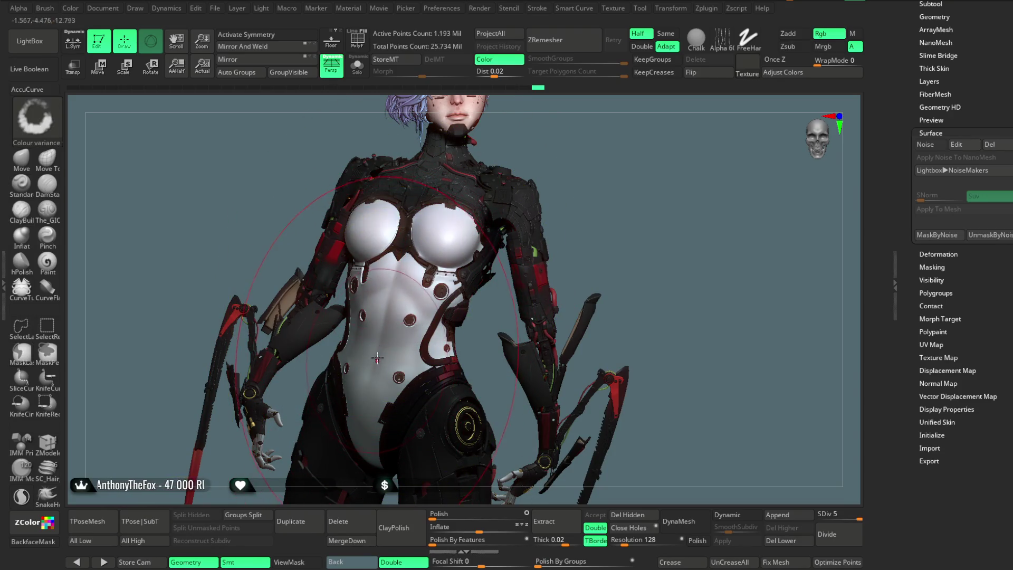
mouse_move(601, 204)
alt+mouse_down()
mouse_move(589, 174)
mouse_move(596, 190)
mouse_move(577, 217)
mouse_move(572, 198)
alt+mouse_up()
key(space)
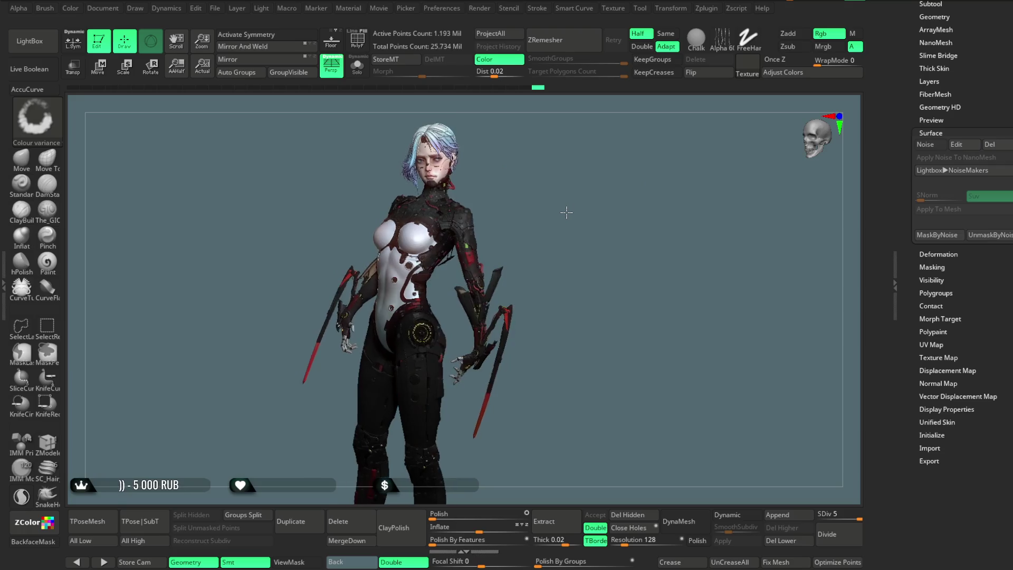
drag(580, 213, 578, 216)
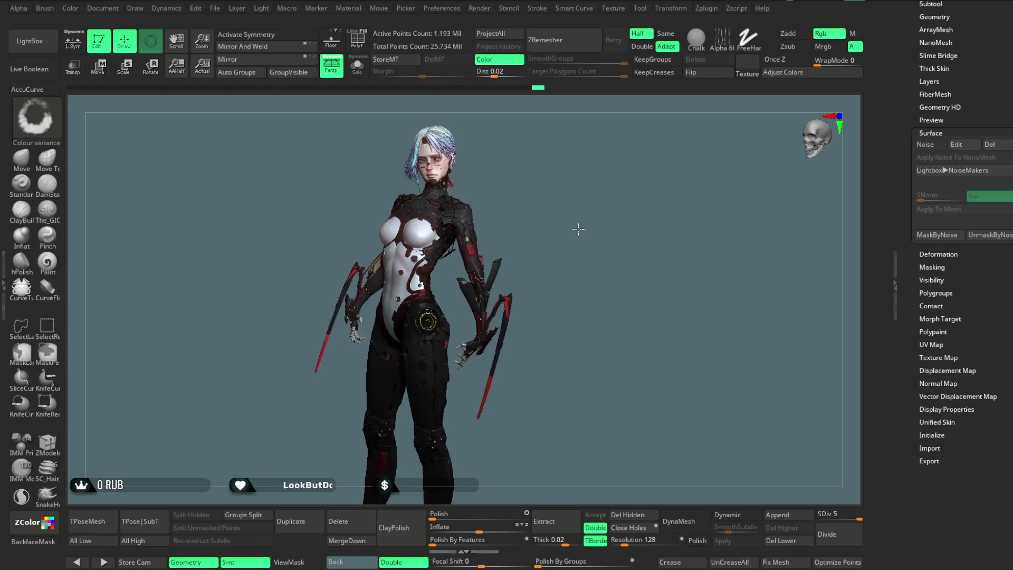
alt+click(470, 319)
Enable Solo on the Fists subtool and orbit around the two mechanical hands
click(357, 65)
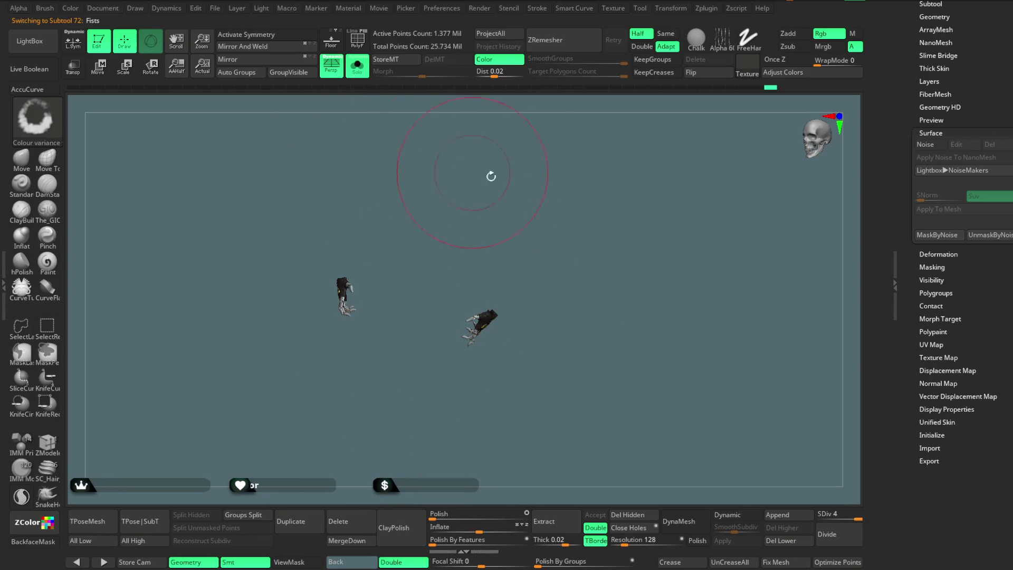
drag(556, 333, 525, 285)
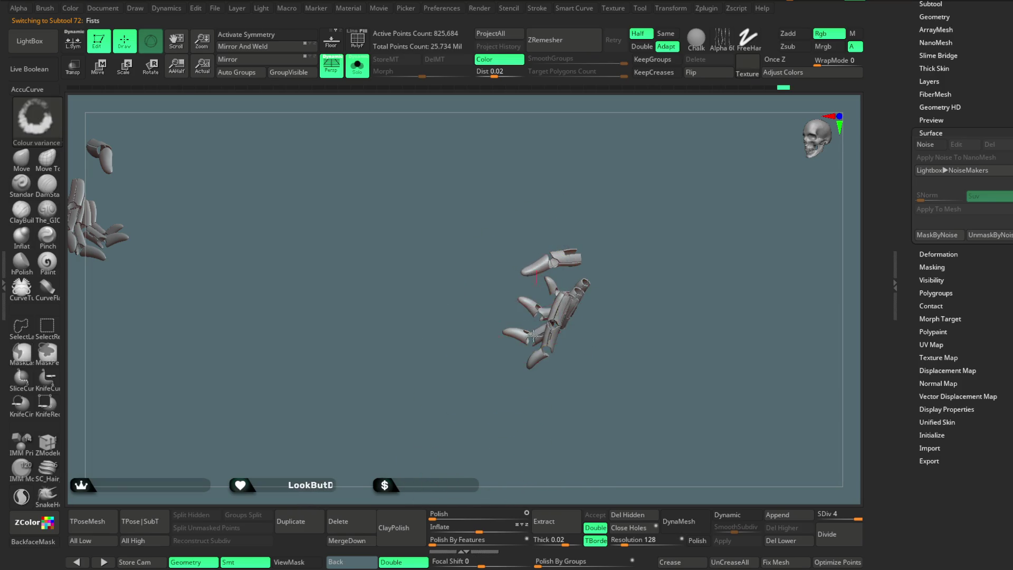
key(ctrl)
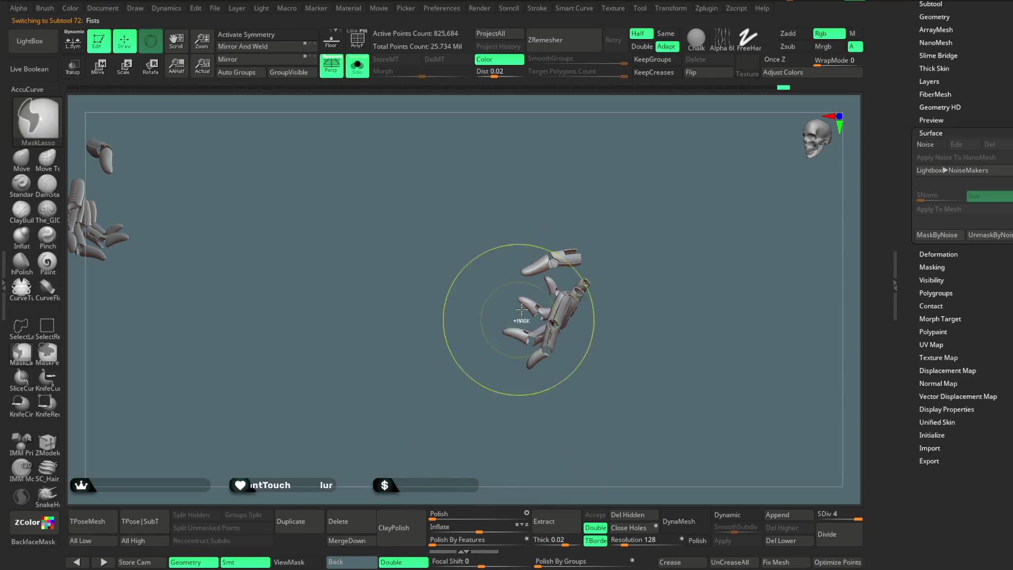
key(ctrl)
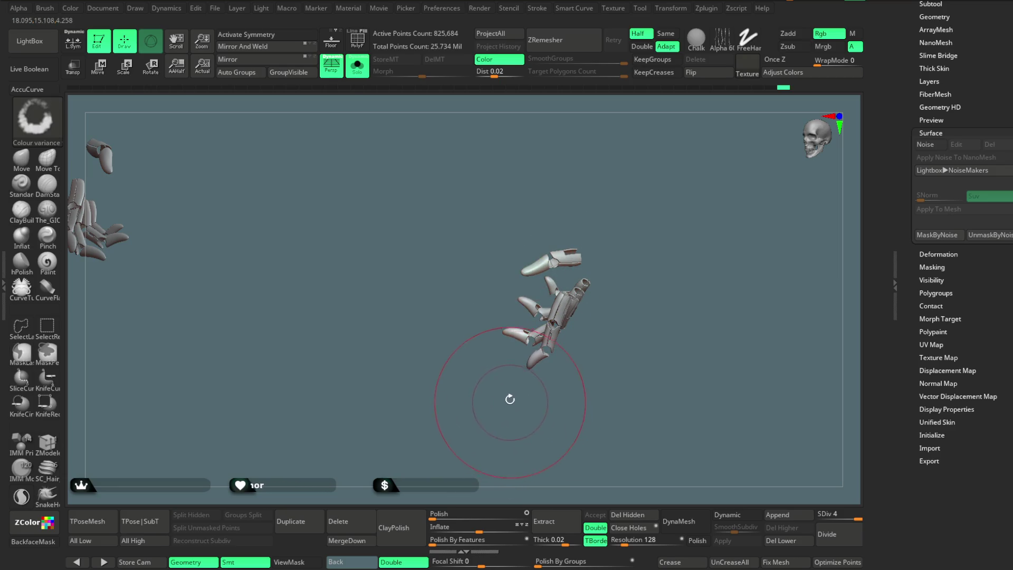
drag(464, 384, 486, 385)
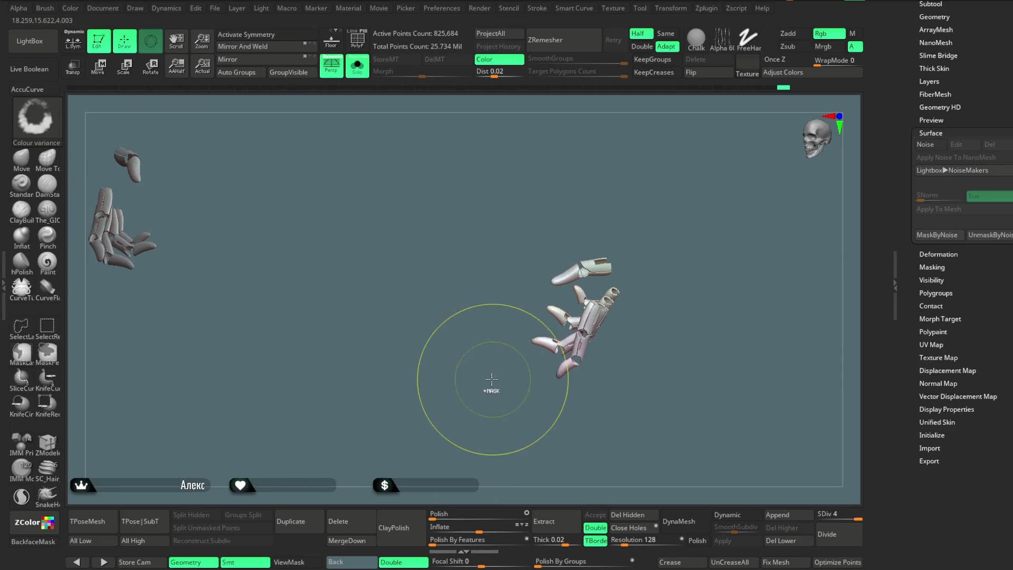
key(ctrl)
key(space)
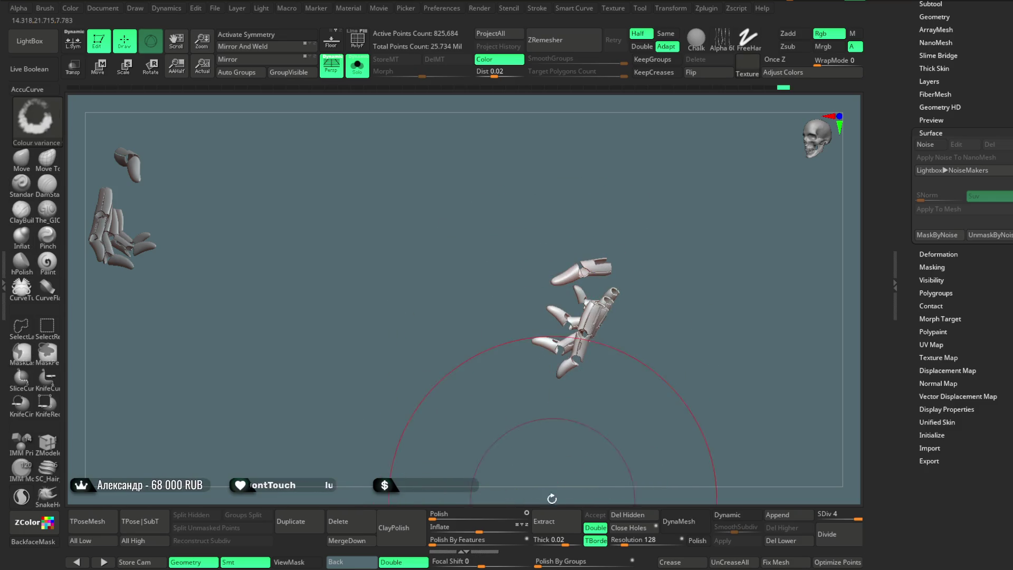
drag(496, 410, 337, 379)
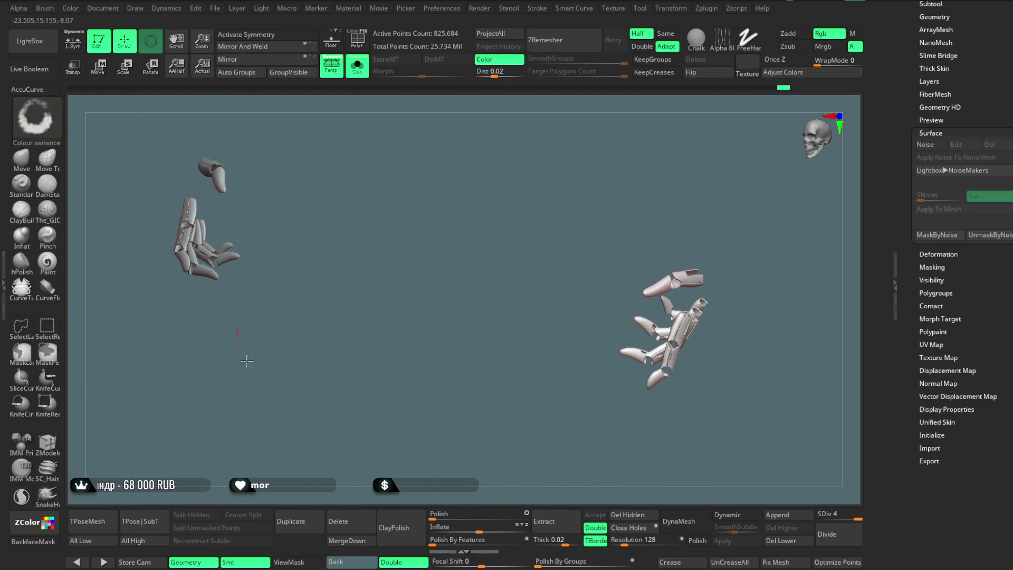
mouse_move(227, 290)
mouse_down()
mouse_move(276, 233)
mouse_move(209, 252)
mouse_up()
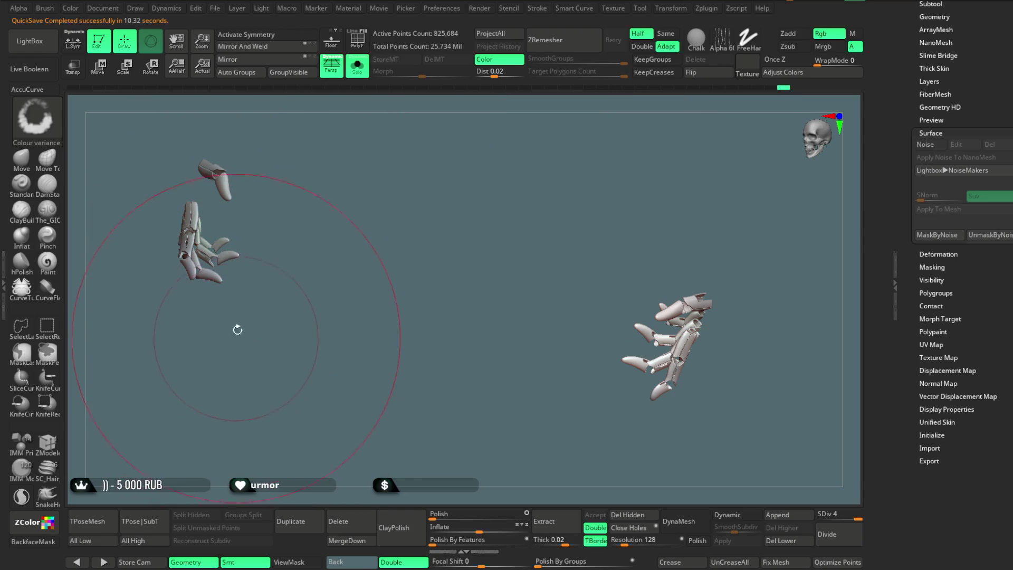
drag(275, 230, 223, 345)
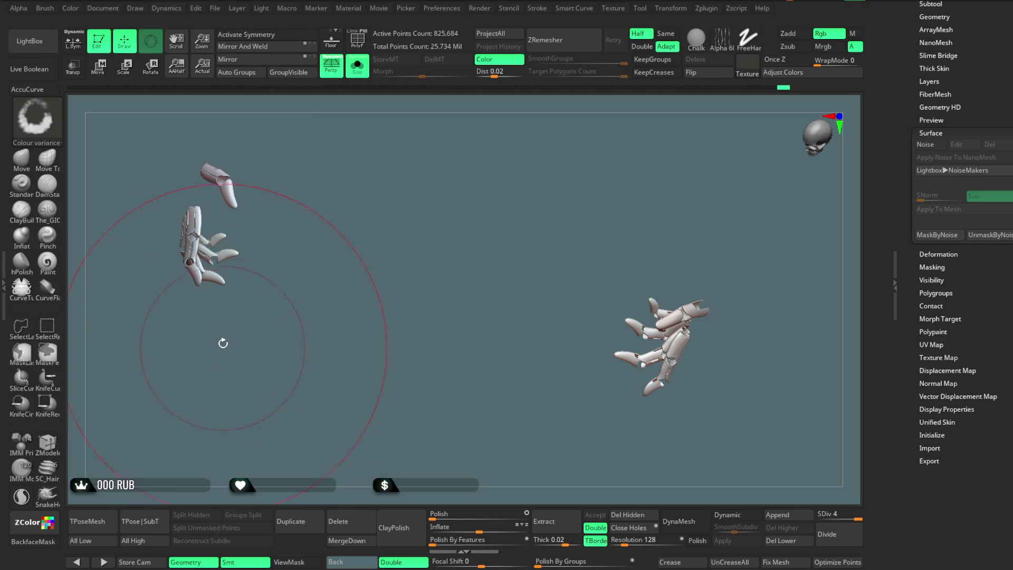
Save the project from the File menu, then turn Solo off so the whole cyborg shows again
click(214, 9)
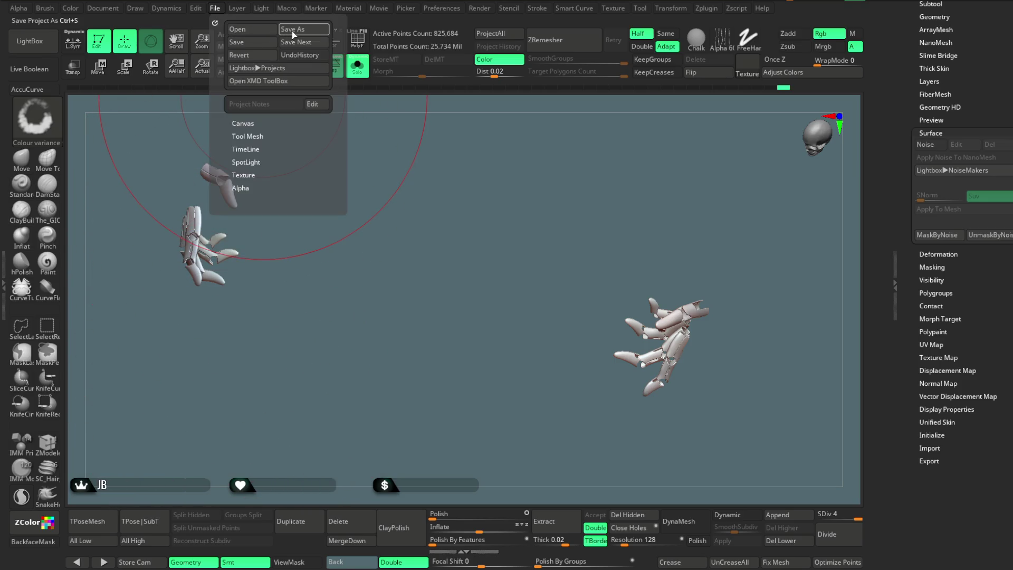
key(Return)
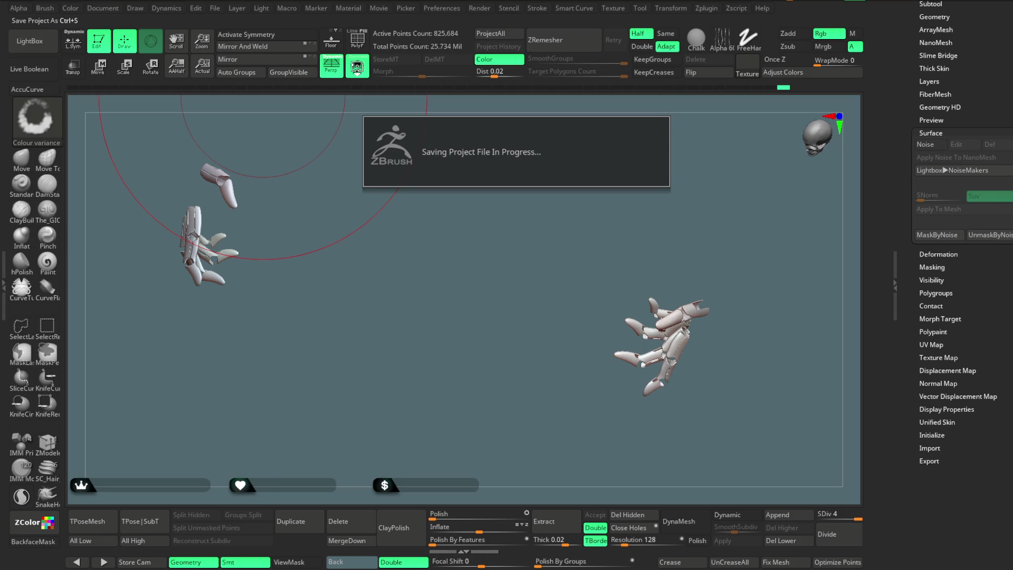
click(357, 68)
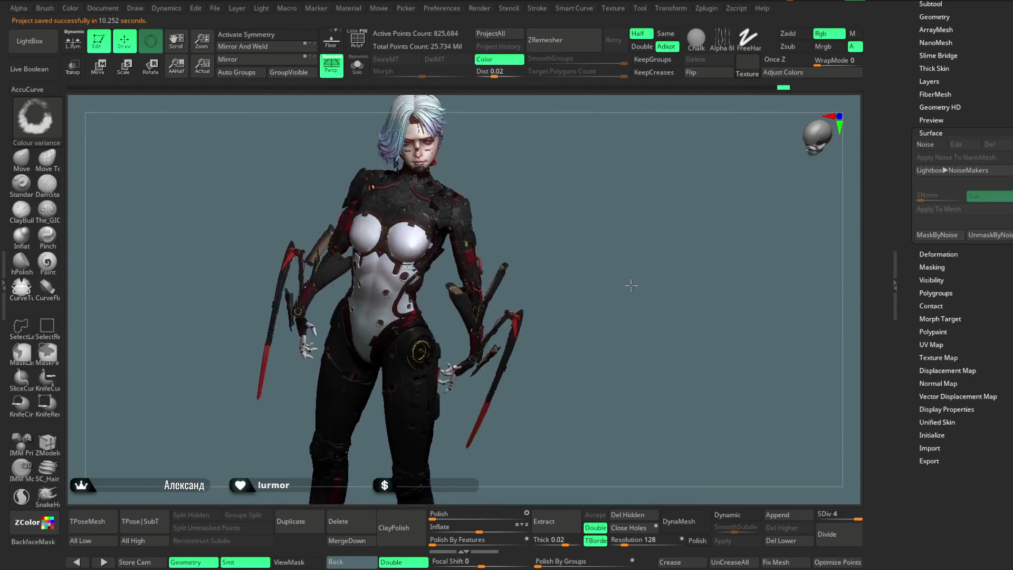
Zoom around the hips and legs, select the Extract3_89 leg piece and reframe the model frontally
drag(631, 286, 580, 275)
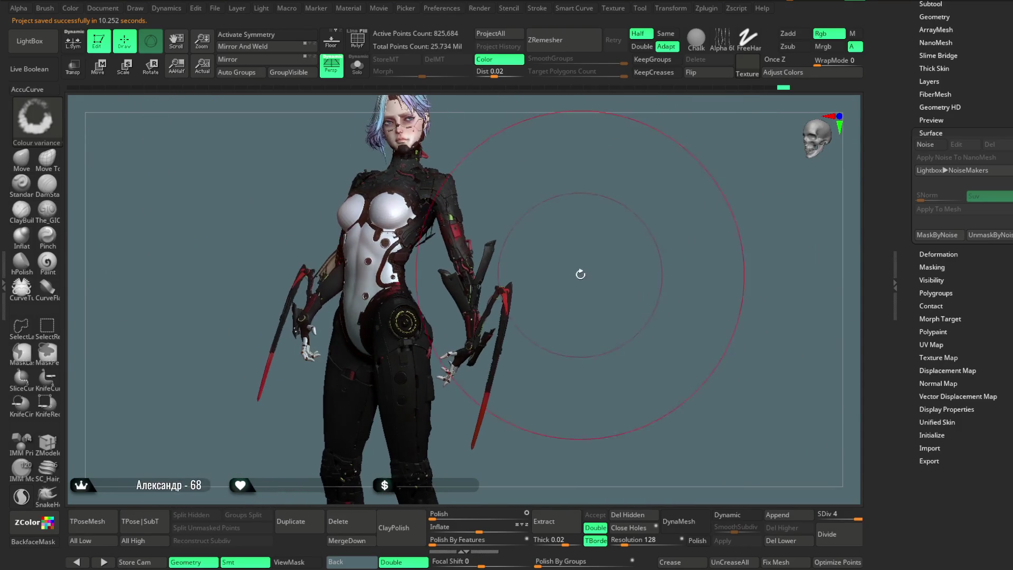
drag(583, 240, 656, 294)
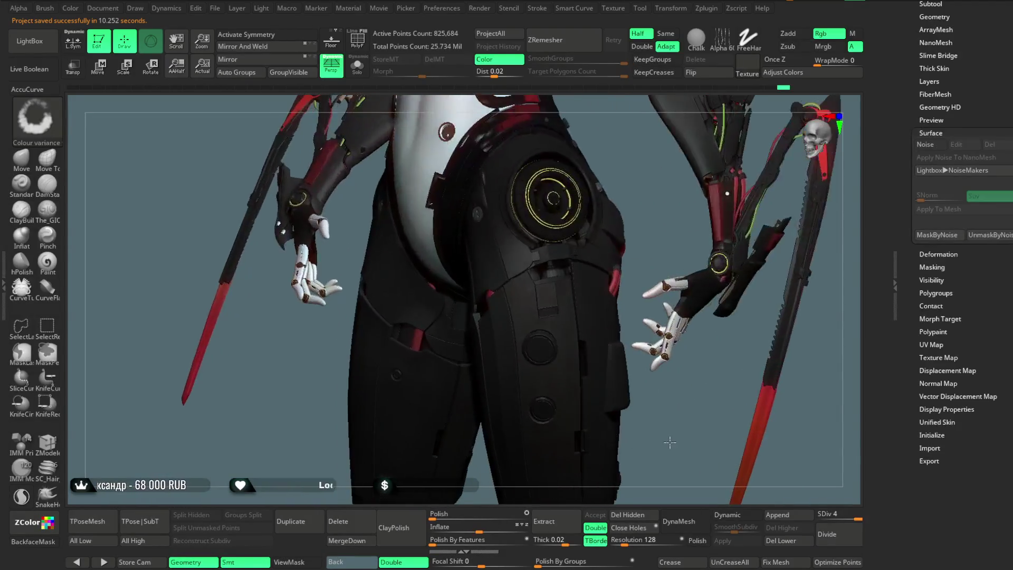
drag(668, 443, 533, 148)
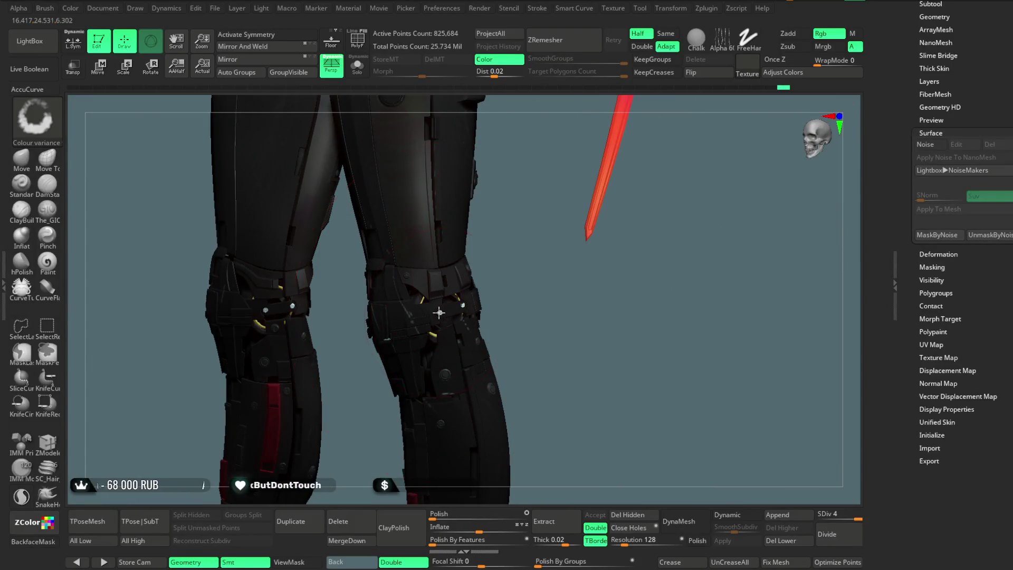
alt+click(438, 313)
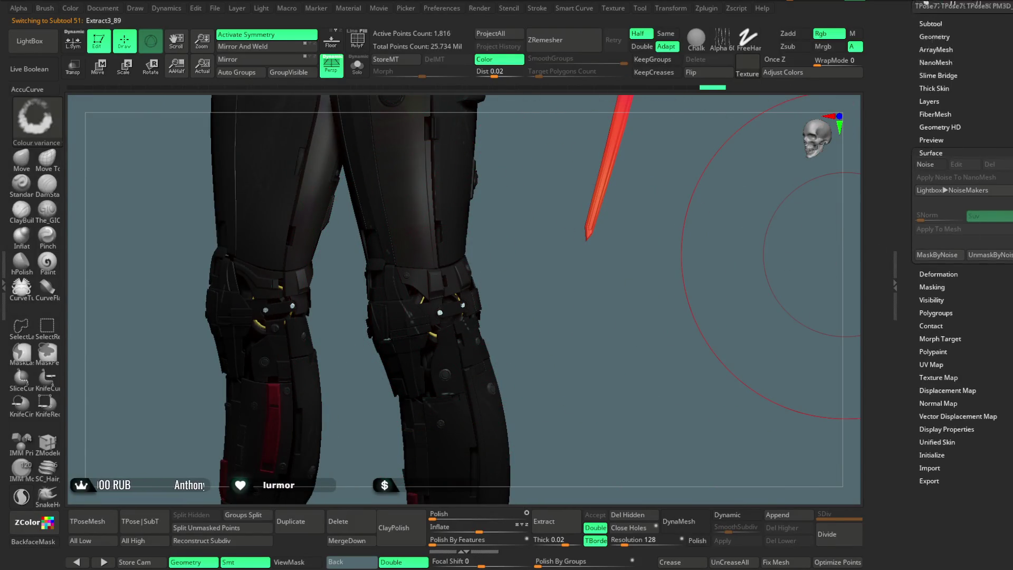
scroll(934, 220, up, 10)
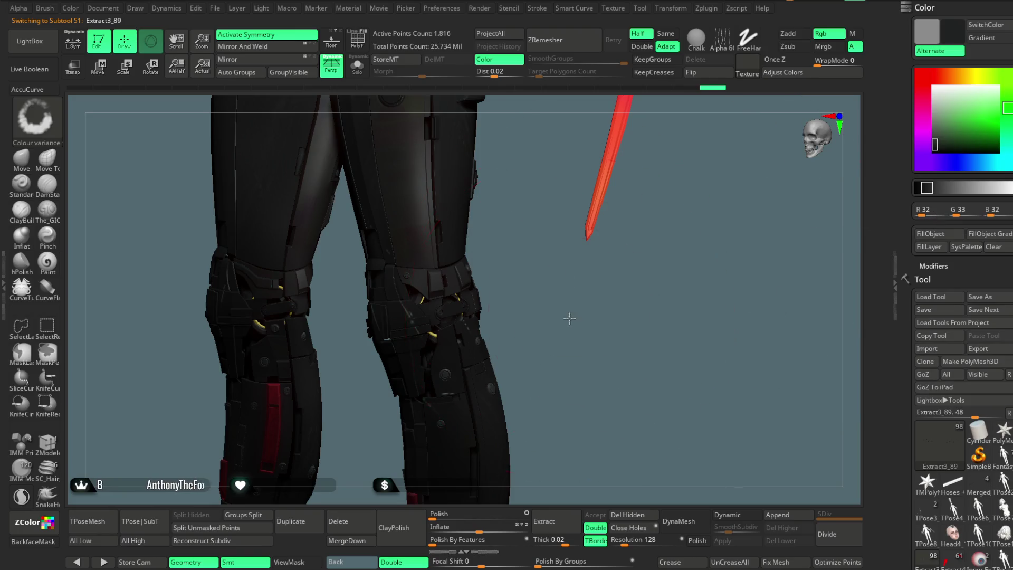
mouse_move(569, 318)
alt+mouse_down()
mouse_move(570, 167)
mouse_move(629, 298)
mouse_move(627, 253)
mouse_move(607, 264)
alt+mouse_up()
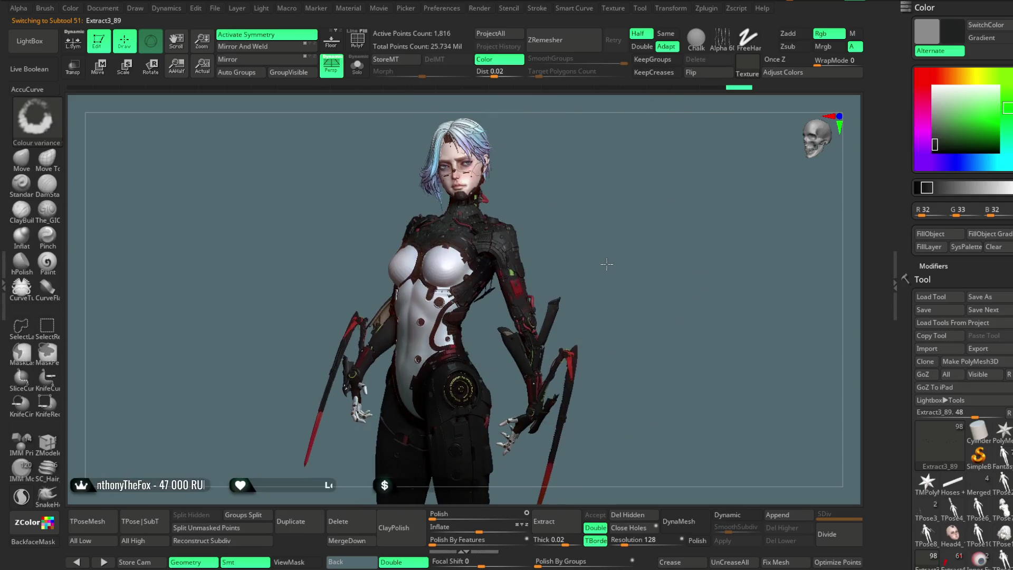
right_click(606, 264)
mouse_move(592, 216)
mouse_down()
mouse_move(615, 233)
mouse_move(578, 229)
mouse_move(595, 236)
mouse_up()
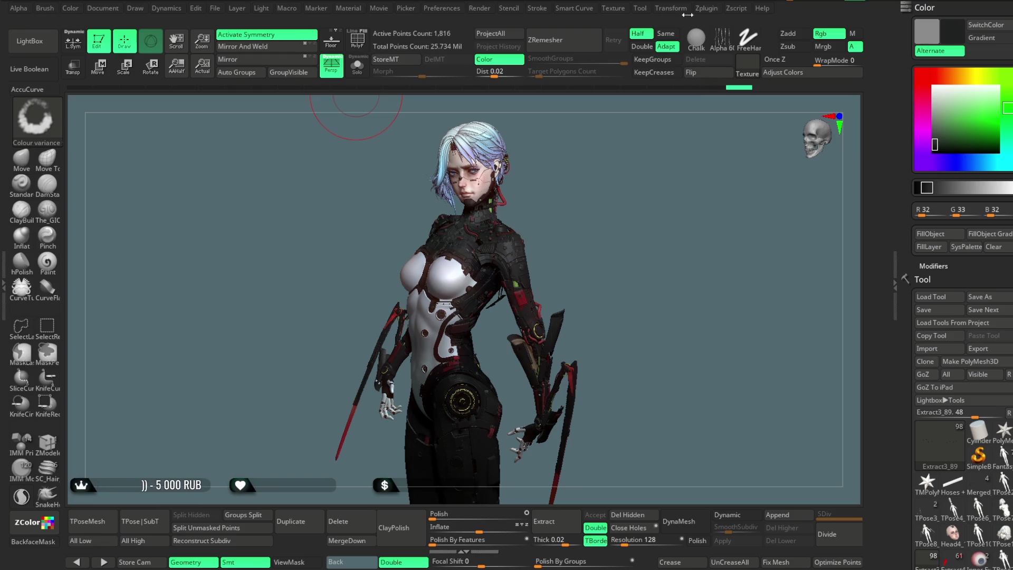
In Zplugin > FBX ExportImport, collapse Multi Map Exporter and set export to Visible subtools
click(706, 10)
click(734, 195)
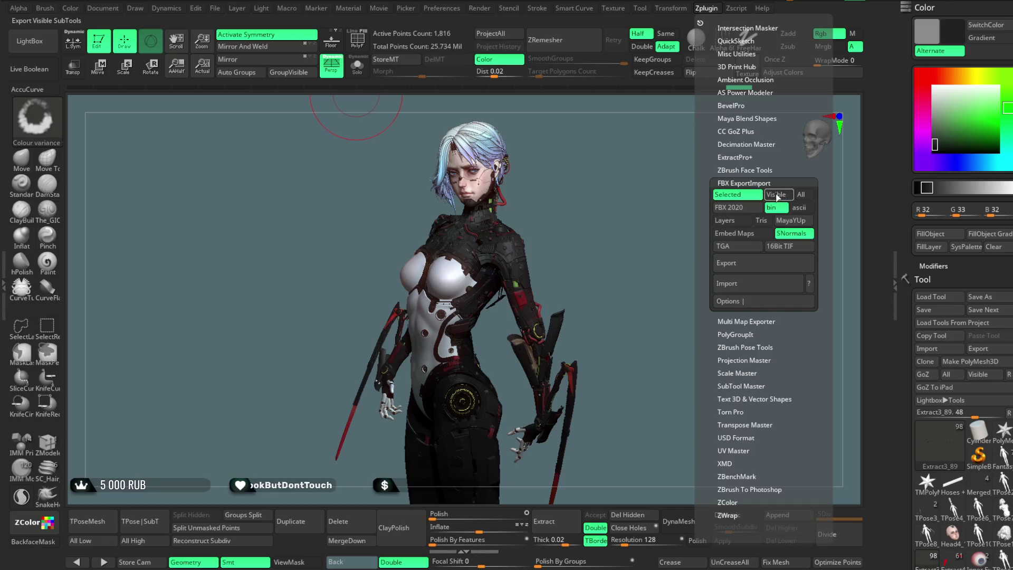
click(776, 194)
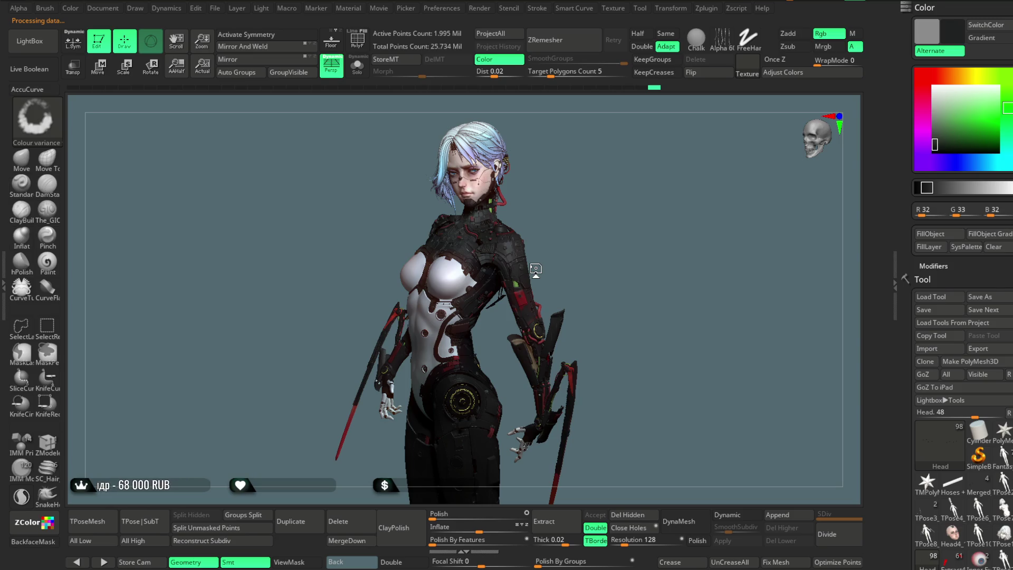
Step down through the SubTool list to review parts one after another
alt+click(535, 269)
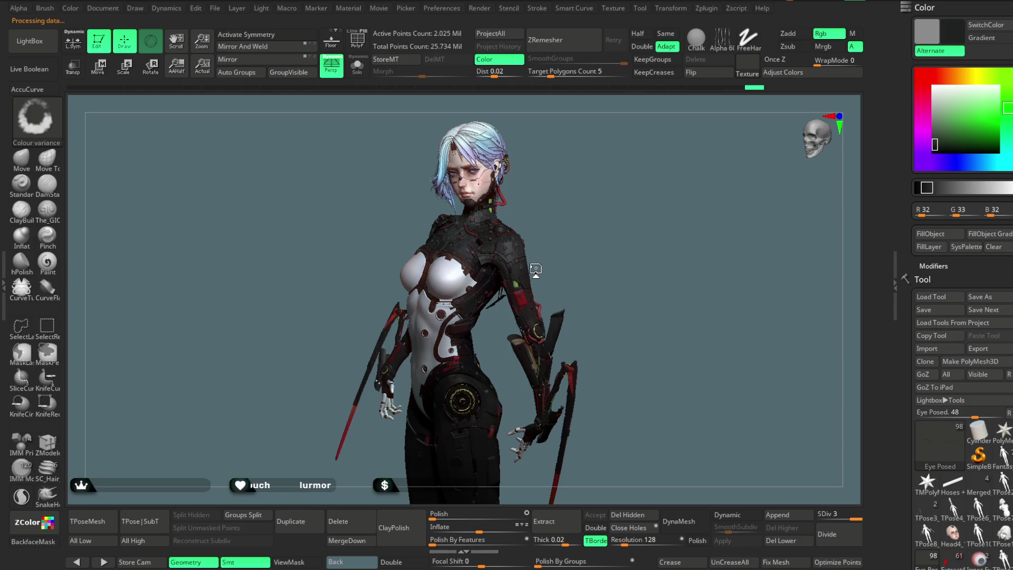
key(Down)
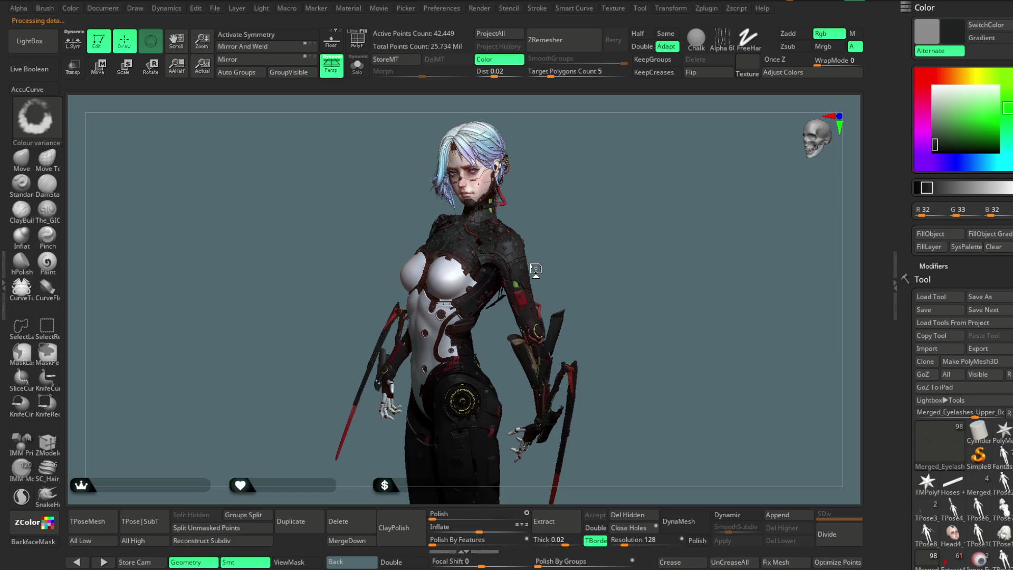
key(Down)
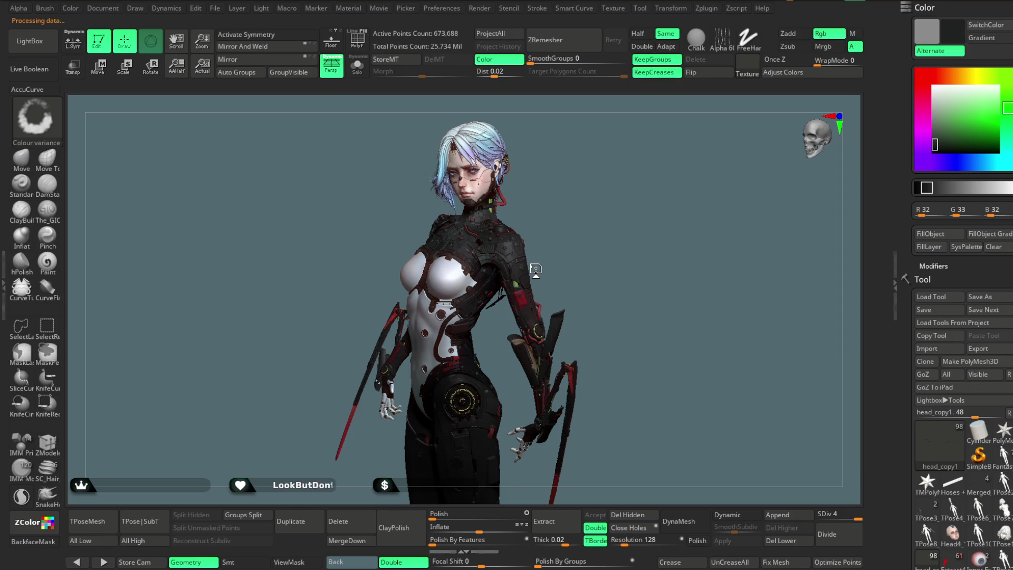
key(Down)
key(Down)
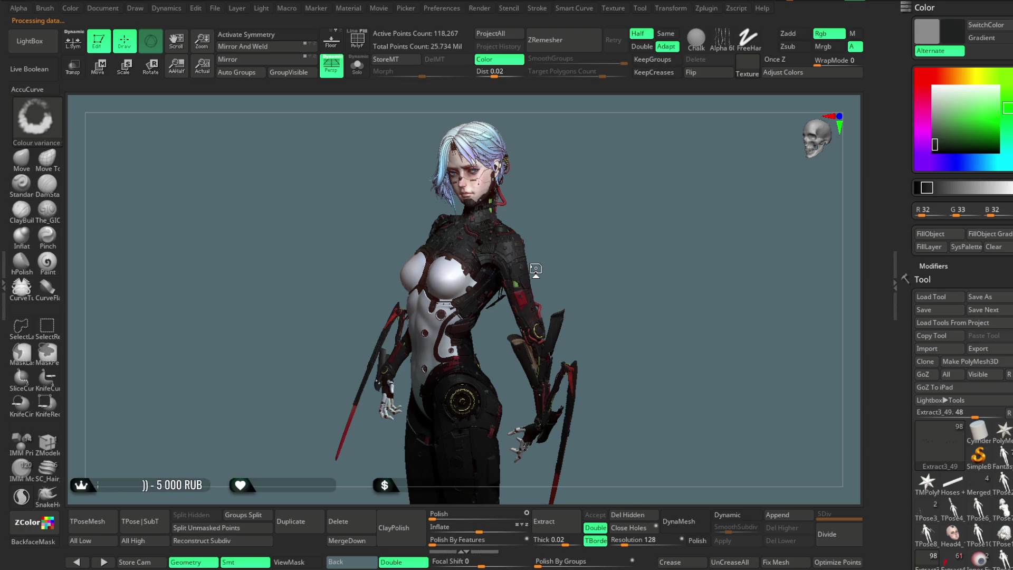
alt+click(535, 270)
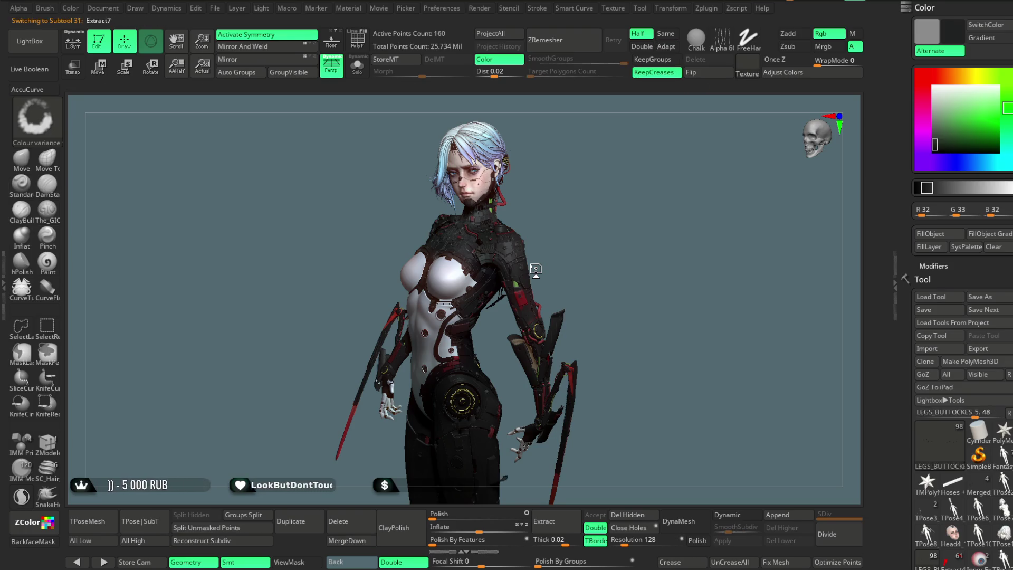
alt+click(535, 270)
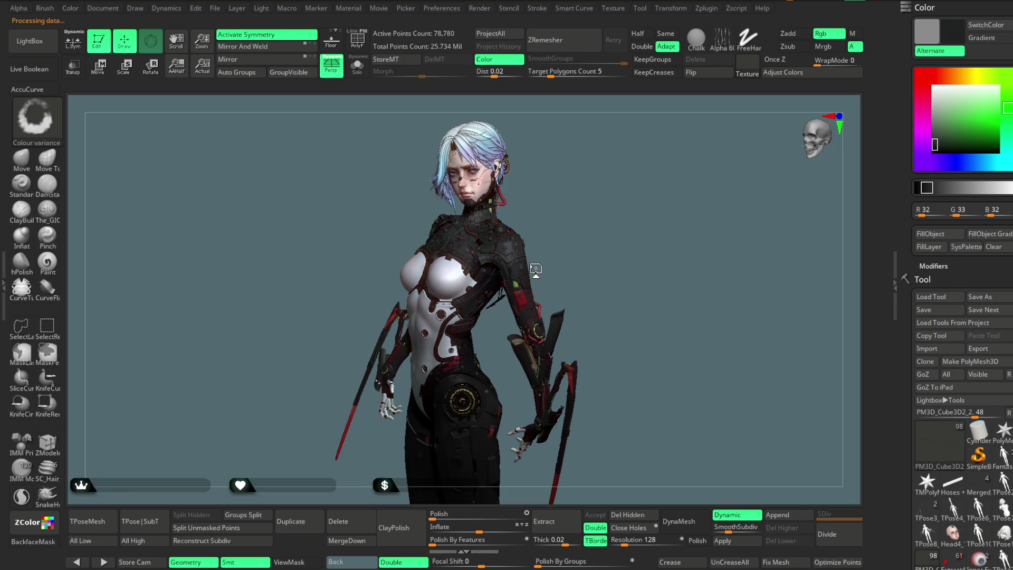
alt+click(536, 269)
alt+click(535, 269)
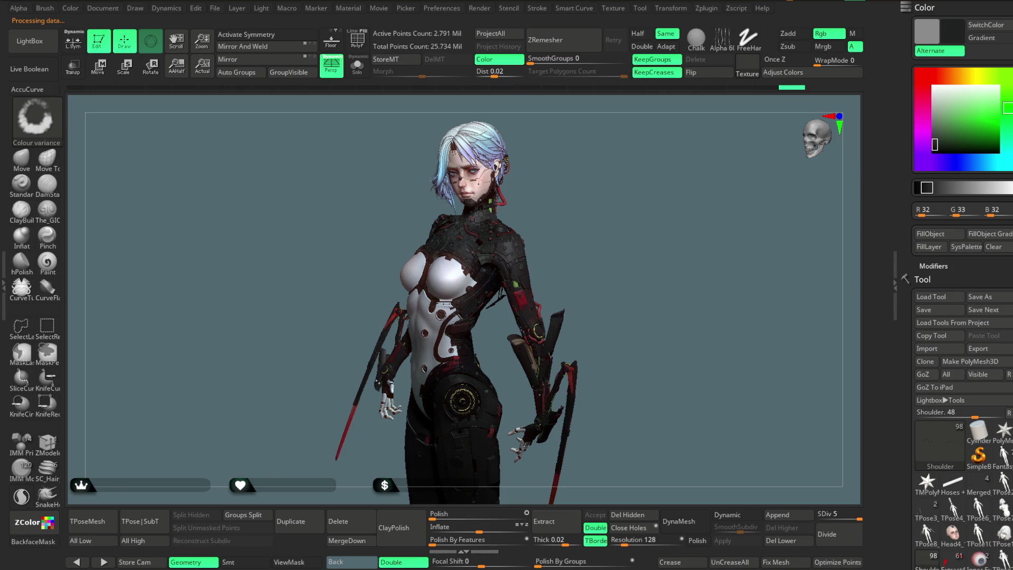
Activate the sphere, mantis blades, Extract5_6 and cylinder subtools, then save the project on exit with Ctrl+S
alt+click(520, 287)
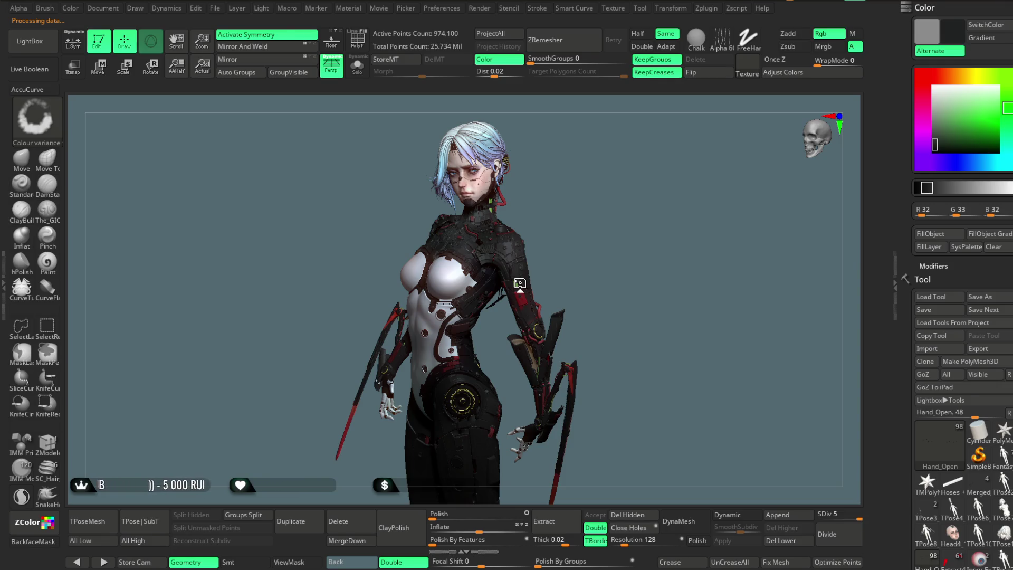
alt+click(520, 283)
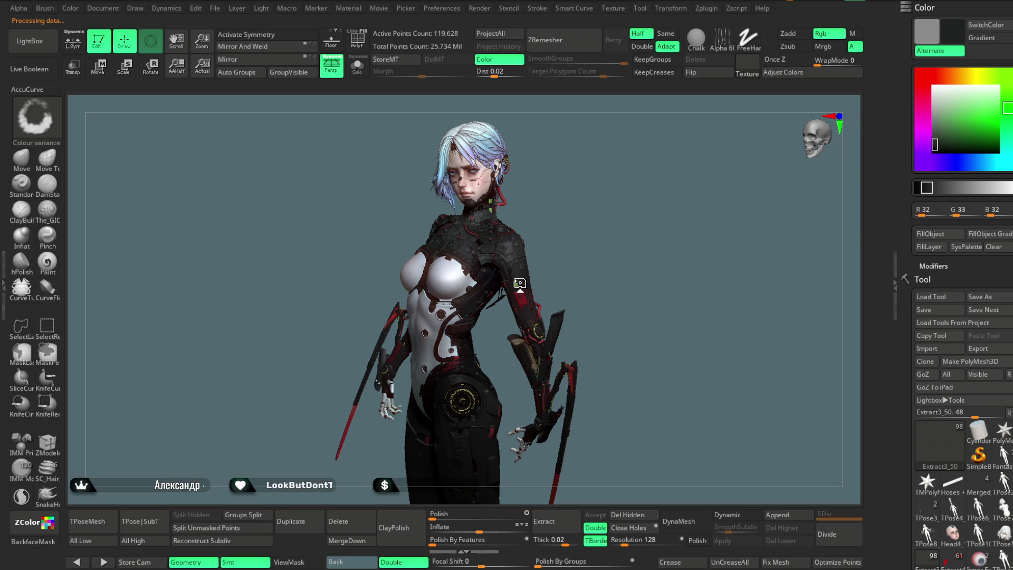
alt+click(519, 283)
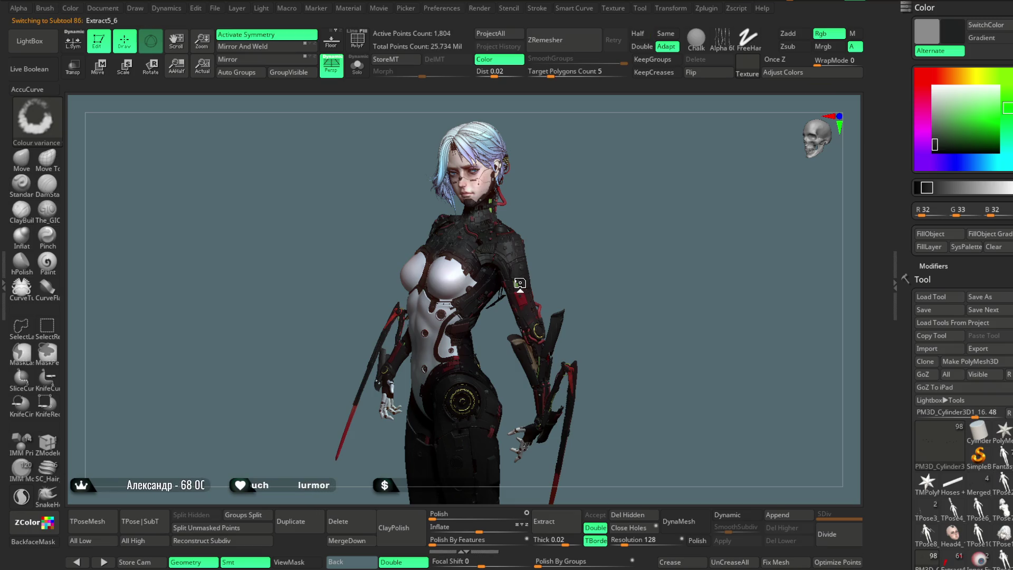
alt+click(519, 283)
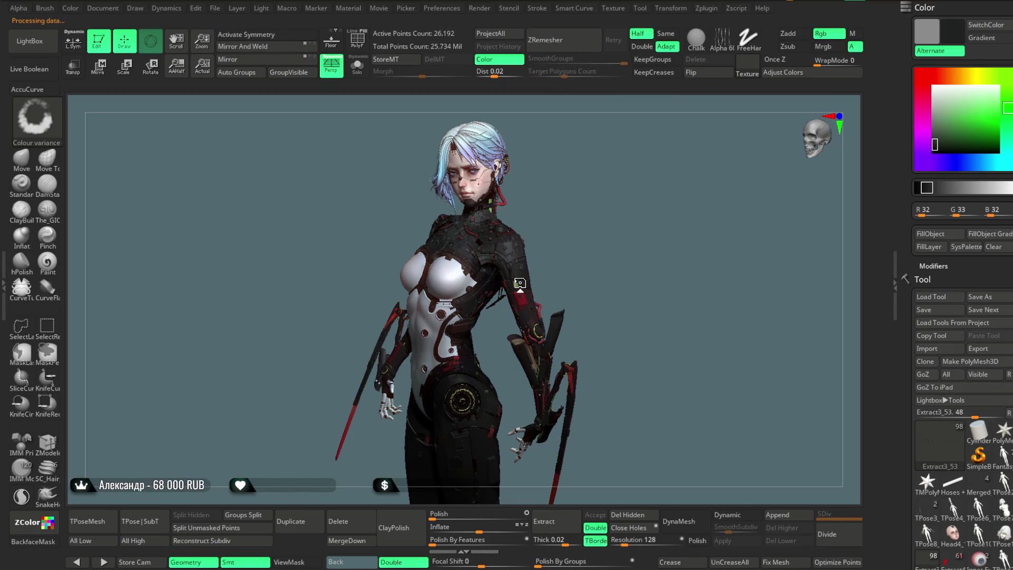
alt+click(519, 284)
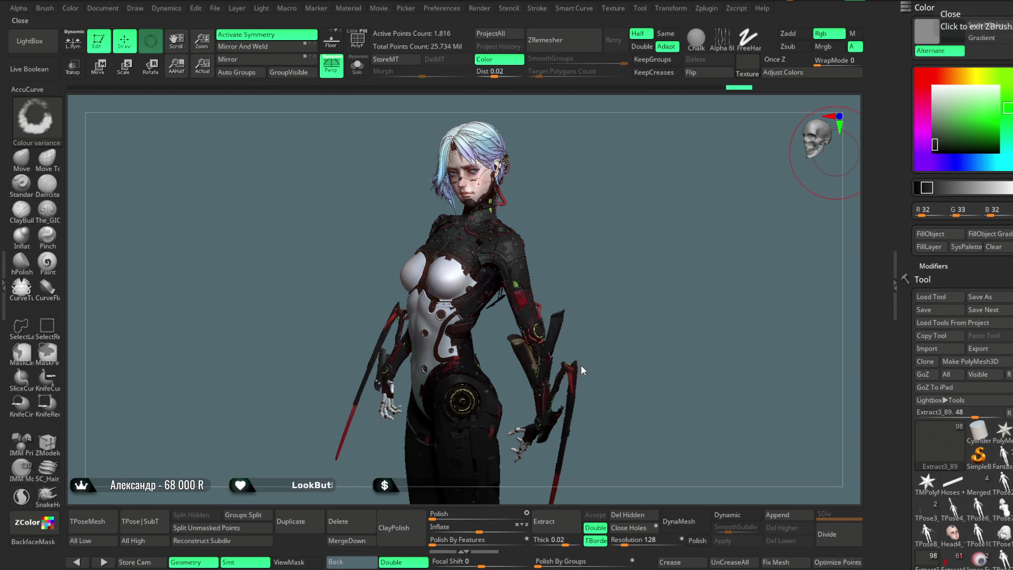
key(ctrl+s)
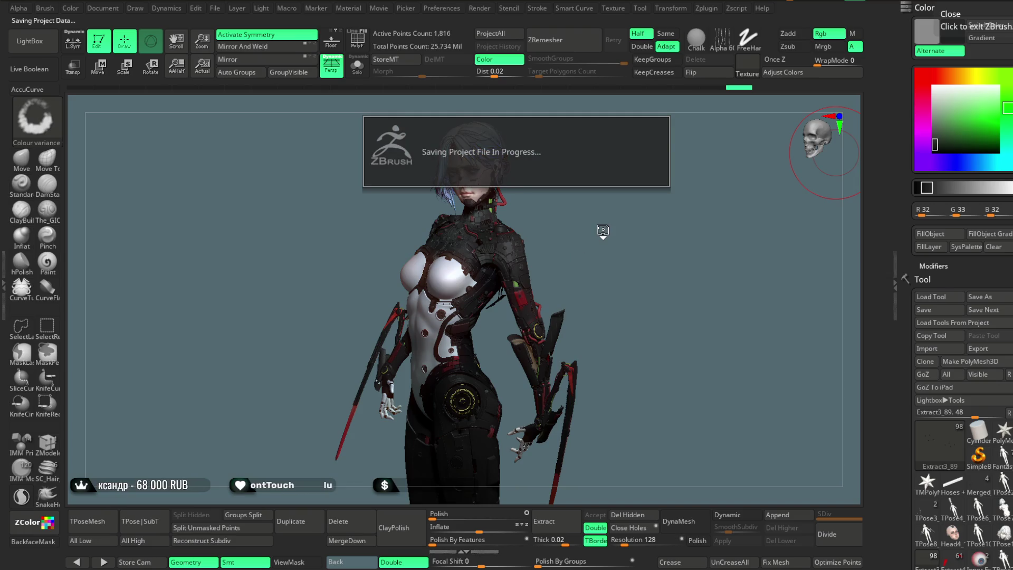
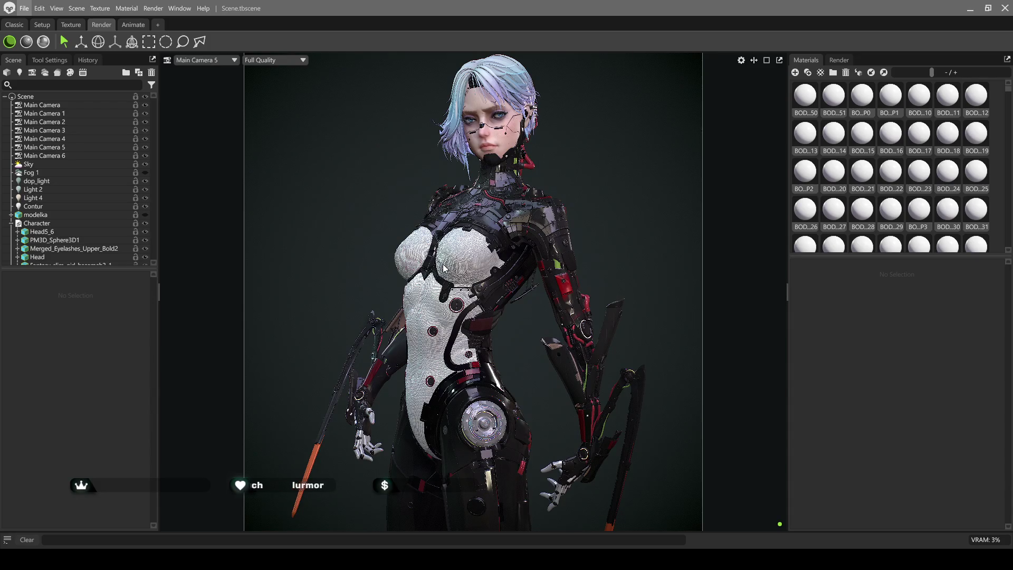
Select the Stomach mesh and show the BOD_50 material's settings
click(443, 269)
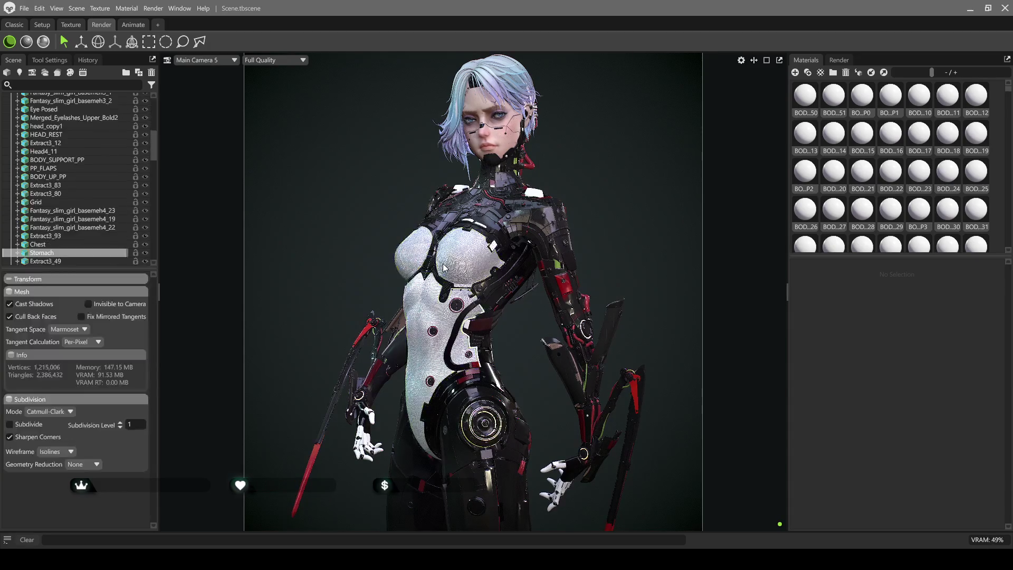
click(807, 98)
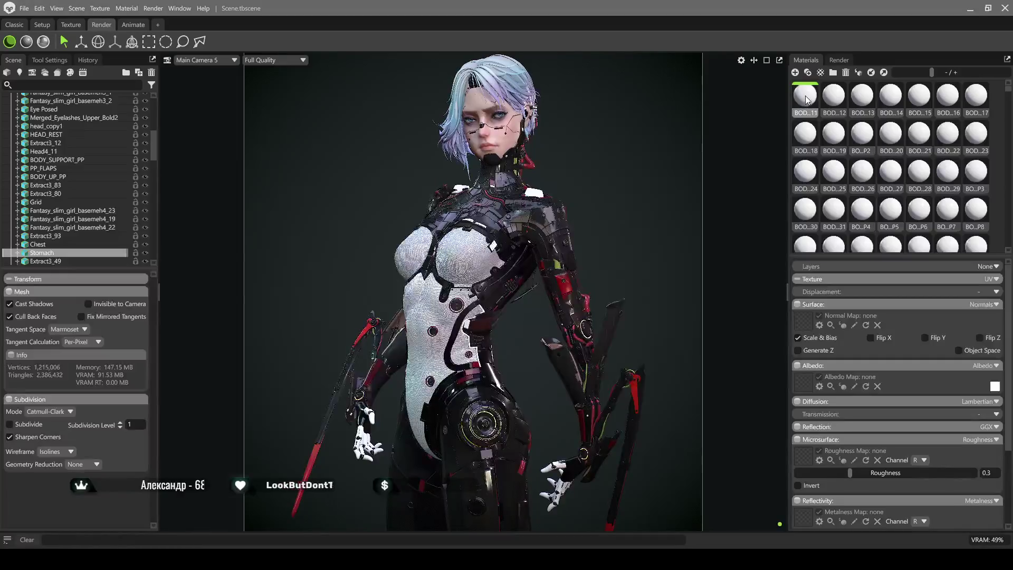
scroll(807, 99, down, 1)
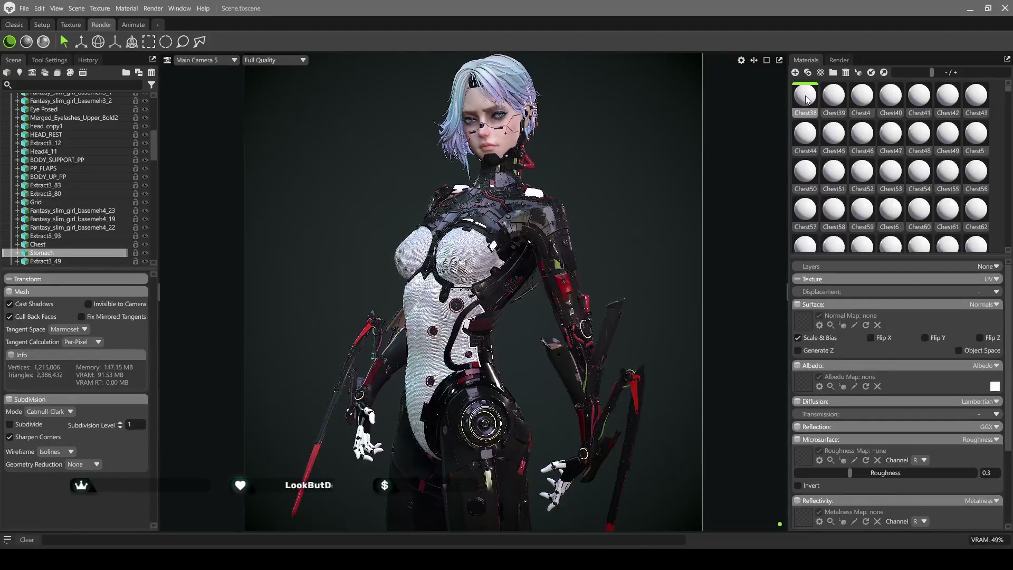
scroll(806, 99, down, 1)
Delete the remaining Chest materials and the first Ext materials from the library
key(Delete)
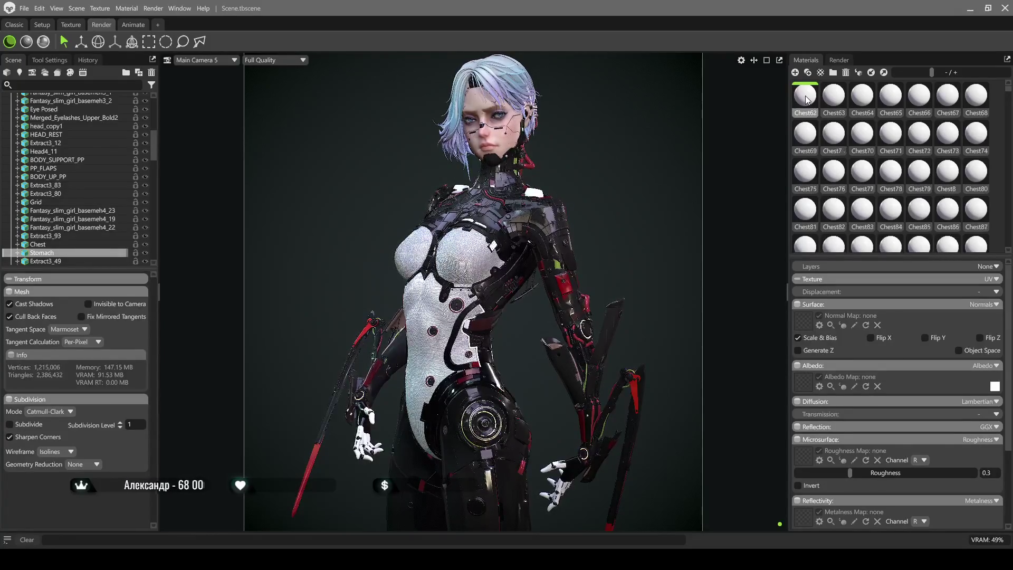
key(Delete)
key(Delete)
key(Delete)
key(Delete)
key(Delete)
key(Delete)
key(Delete)
key(Delete)
key(Delete)
key(Delete)
key(Delete)
key(Delete)
key(Delete)
key(Delete)
key(Delete)
key(Delete)
key(Delete)
key(Delete)
key(Delete)
key(Delete)
key(Delete)
key(Delete)
key(Delete)
key(Delete)
key(Delete)
key(Delete)
key(Delete)
key(Delete)
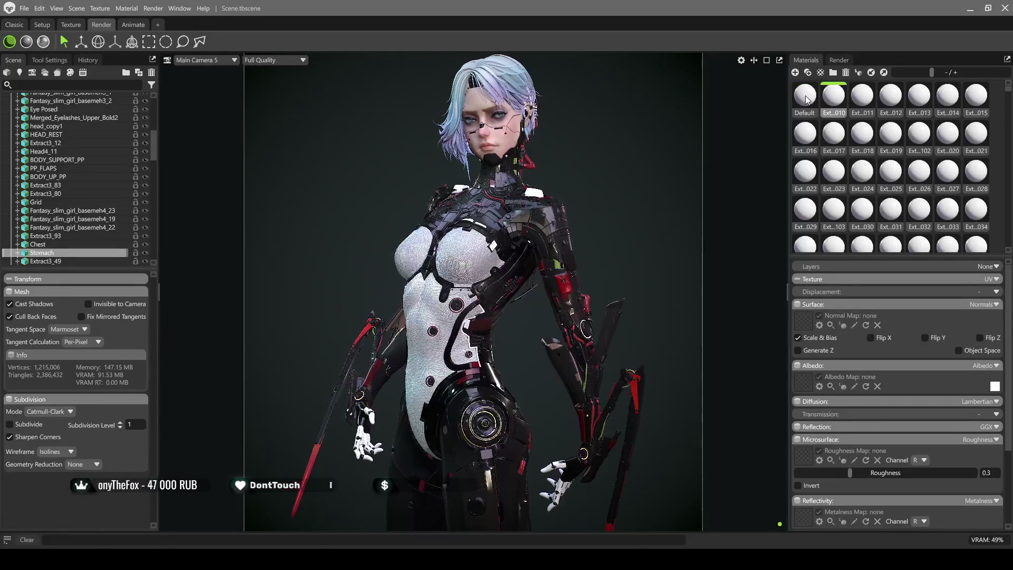
key(Delete)
key(Delete)
Delete the first long run of unused Ext materials from the library
key(Delete)
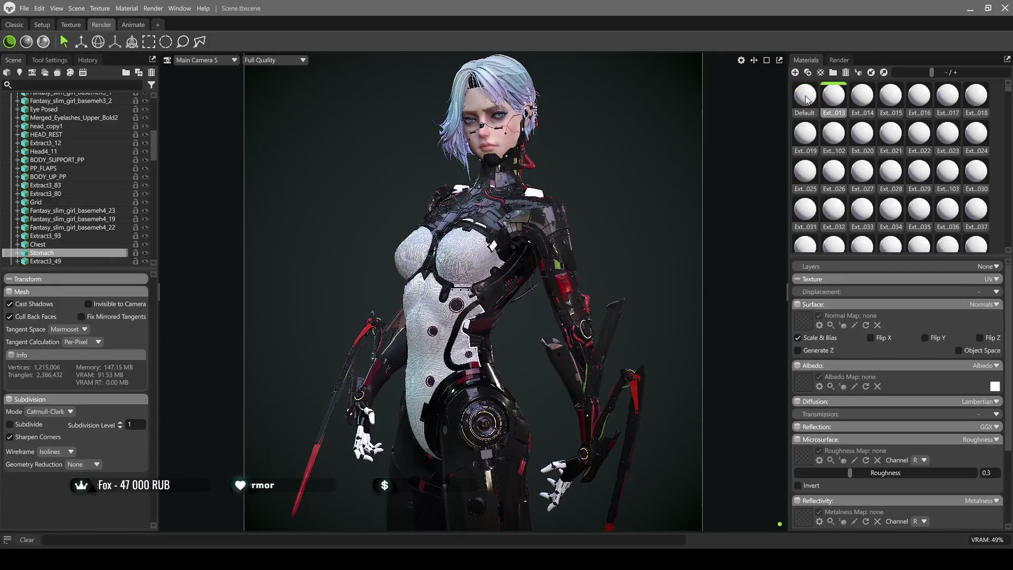
key(Delete)
key(Delete)
key(Delete)
key(Delete)
key(Delete)
key(Delete)
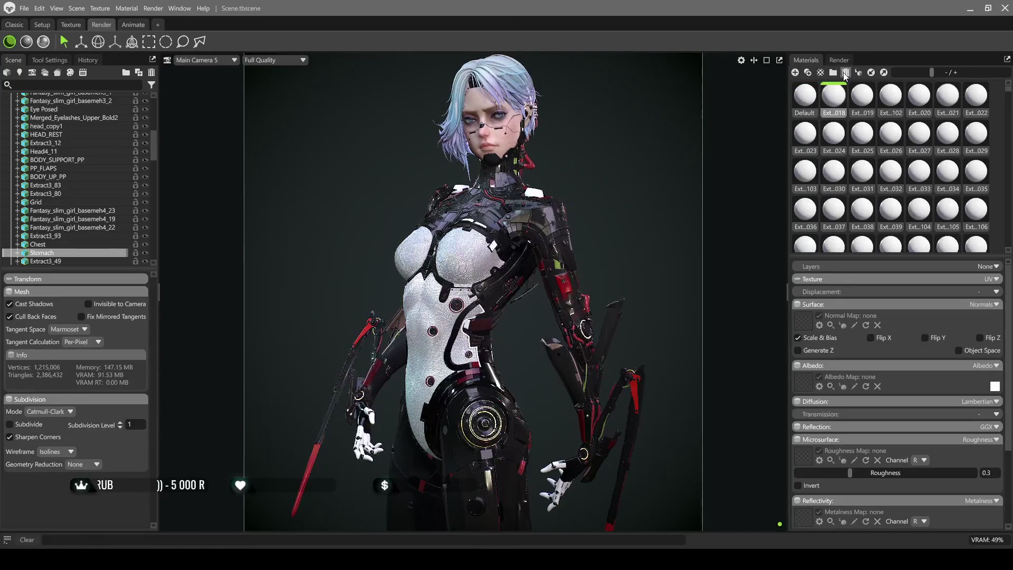
key(Delete)
key(Delete)
click(845, 72)
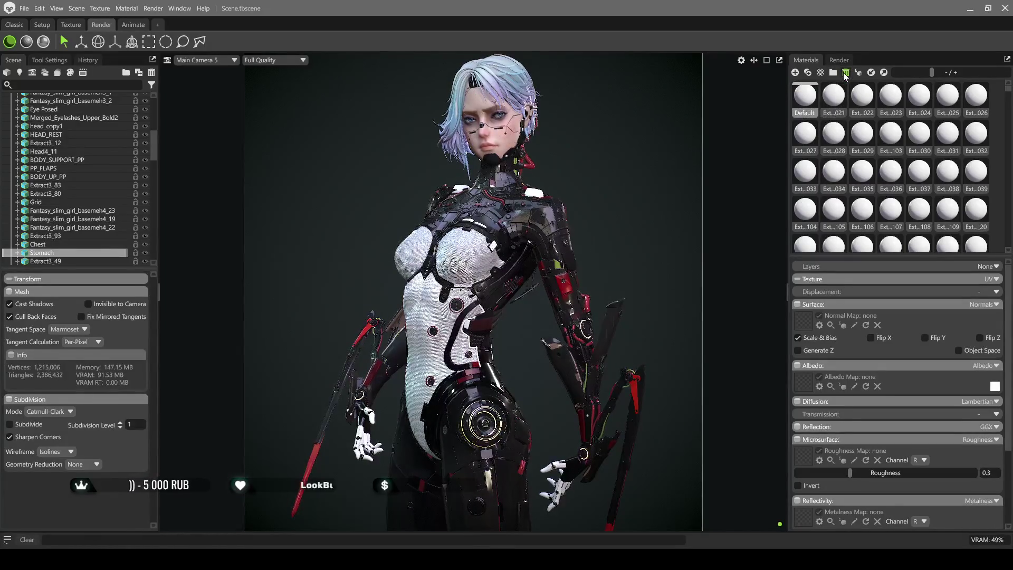
click(845, 72)
click(845, 72)
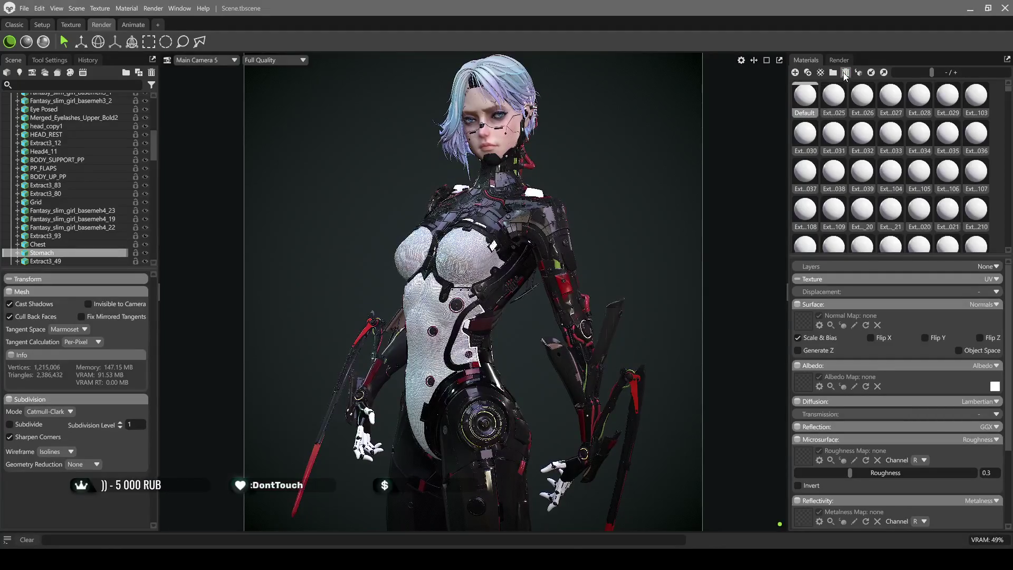
click(846, 71)
click(845, 72)
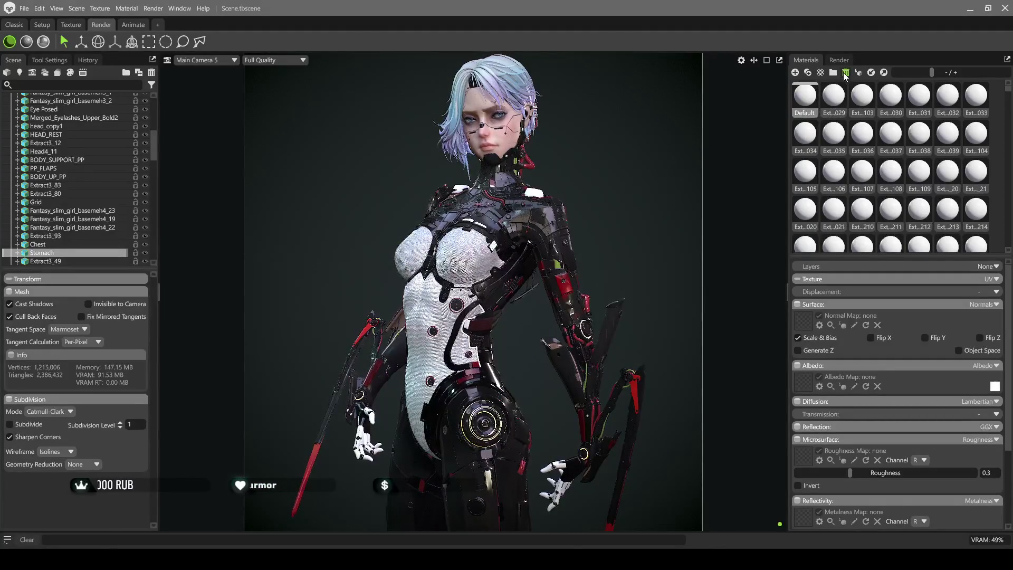
click(845, 72)
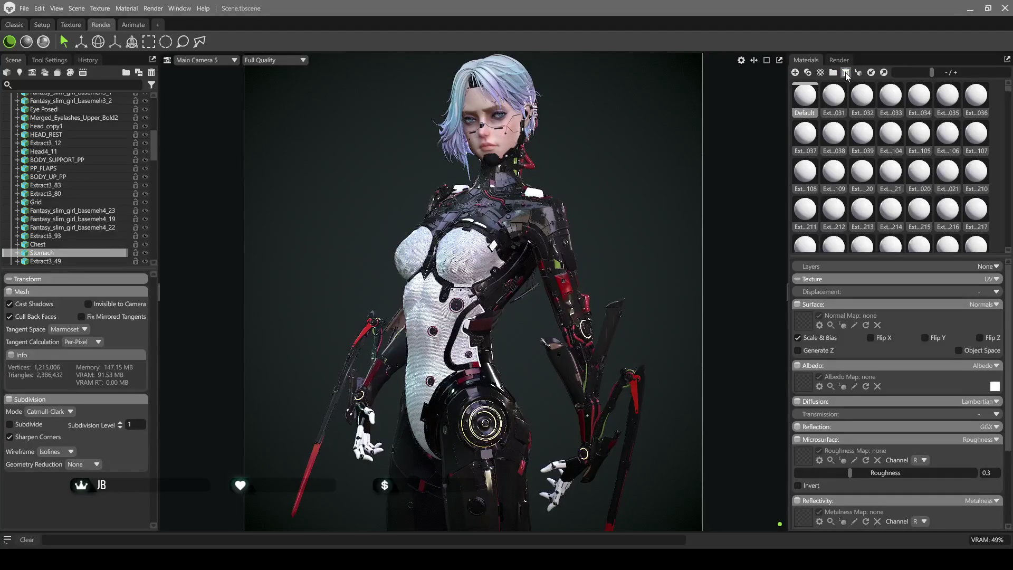
click(845, 72)
click(846, 72)
click(845, 72)
click(845, 72)
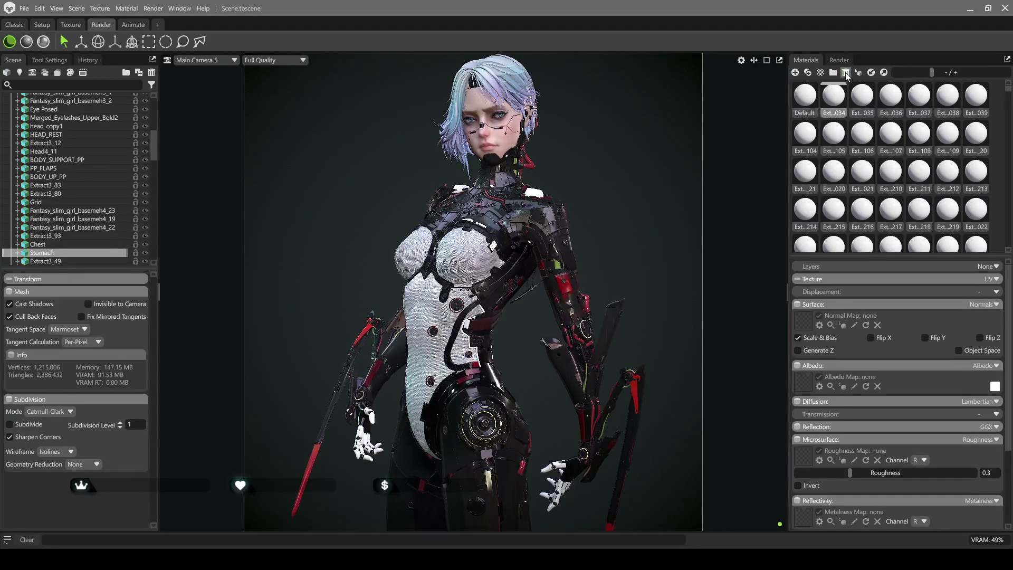
click(845, 72)
click(846, 72)
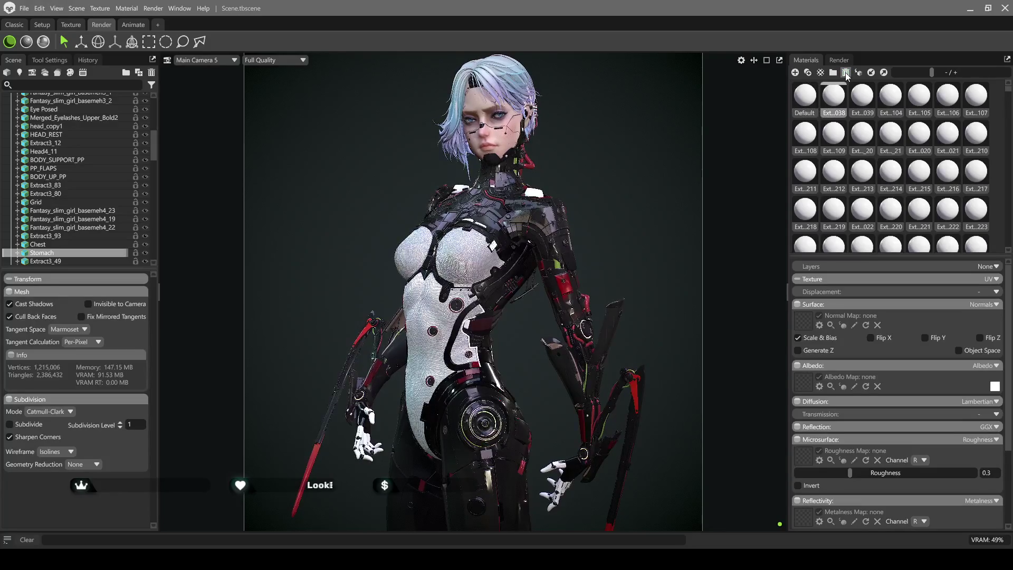
click(845, 71)
click(846, 72)
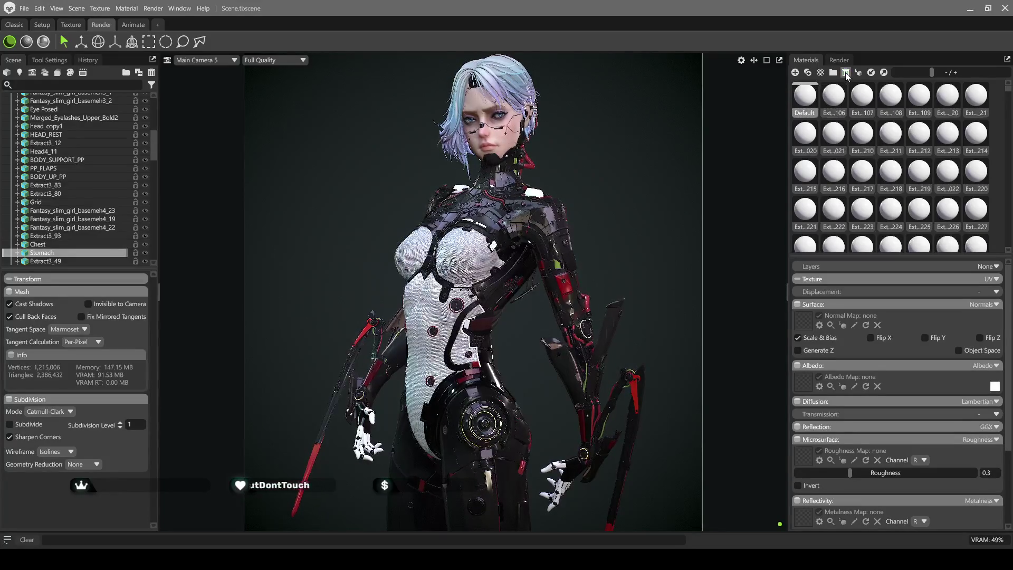
click(845, 72)
click(845, 73)
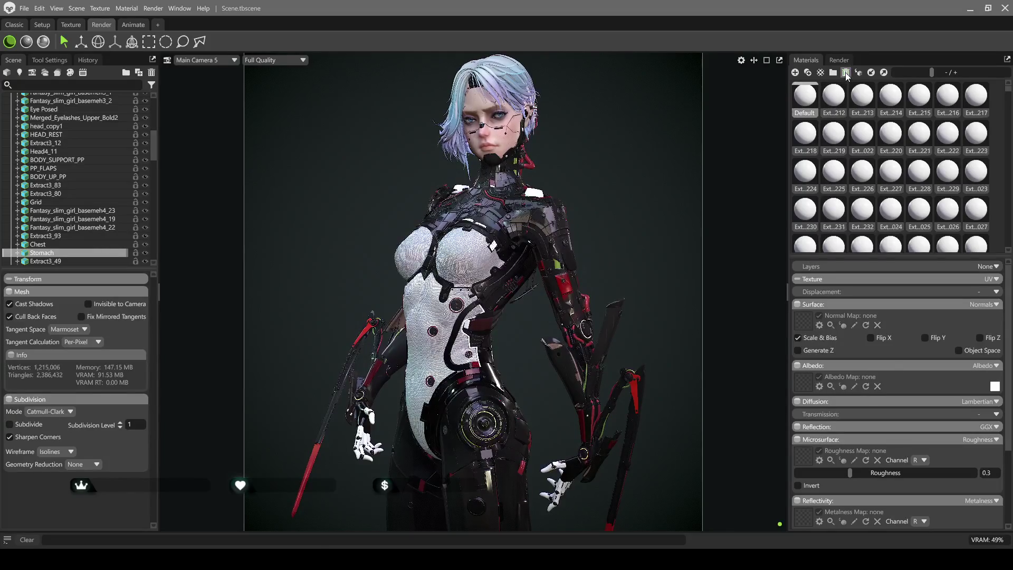
Delete the Ext materials from the 210s onward so the library jumps to Ext_431
click(845, 72)
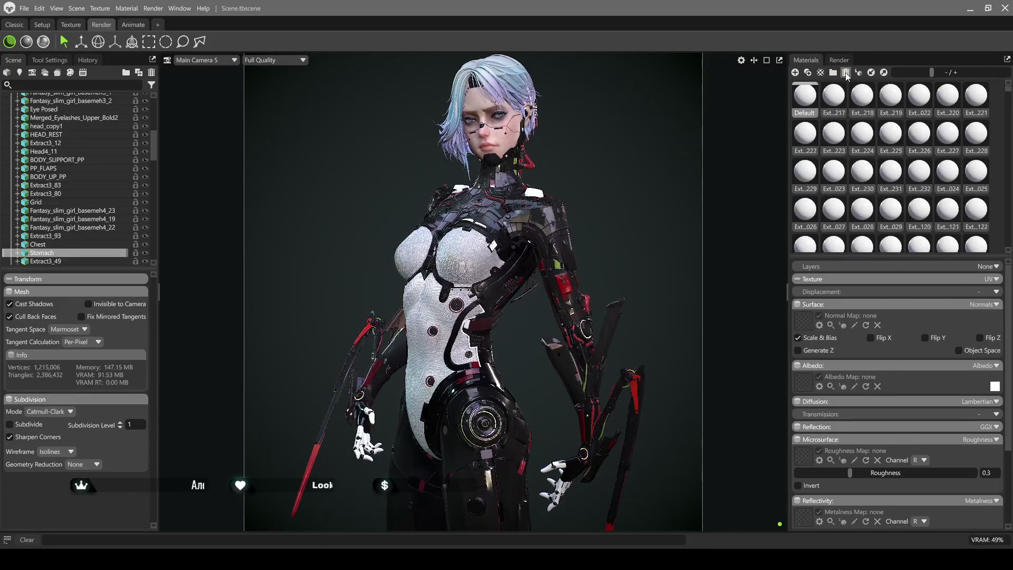
click(845, 73)
click(846, 72)
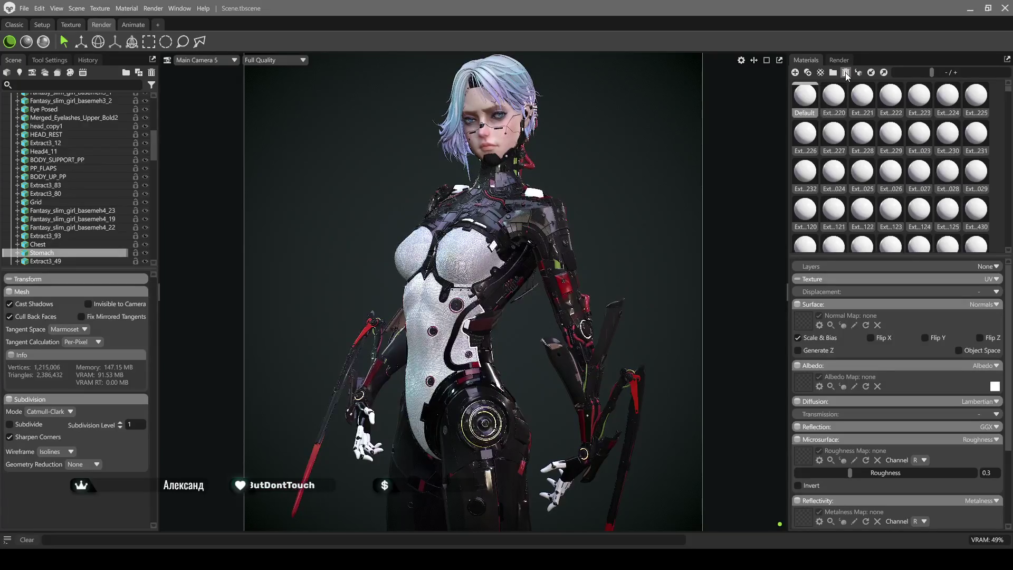
click(846, 72)
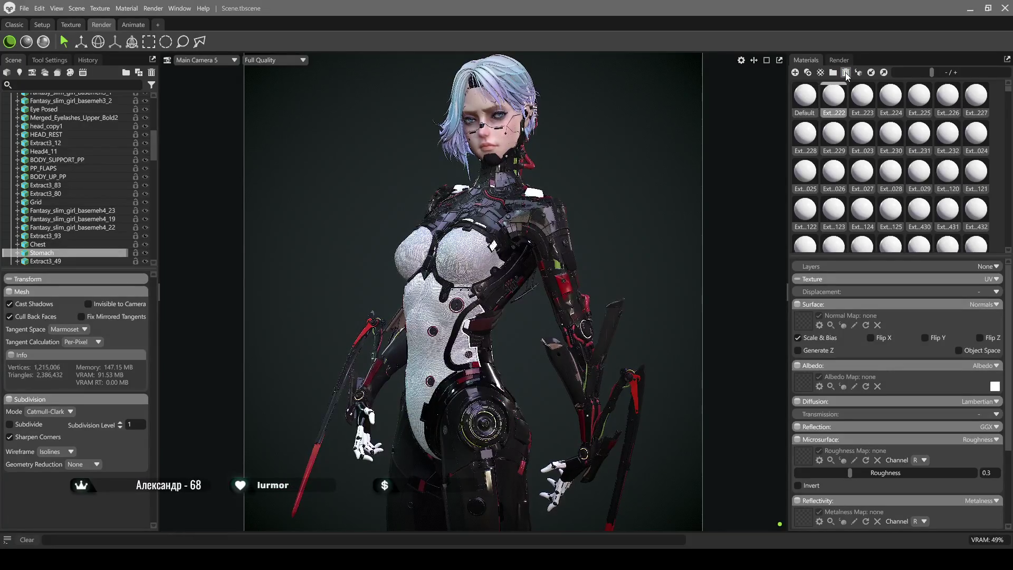
click(845, 72)
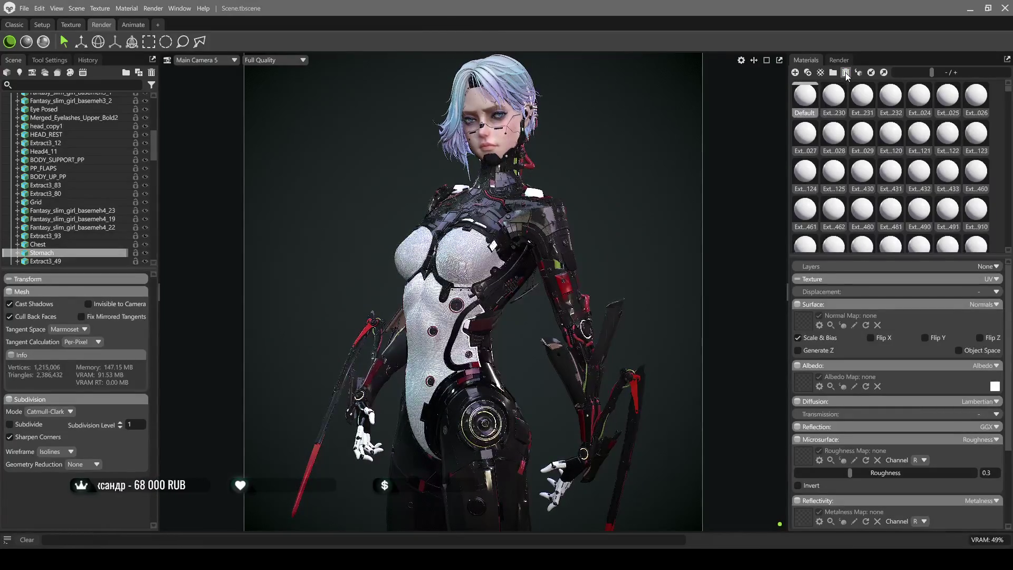
click(845, 73)
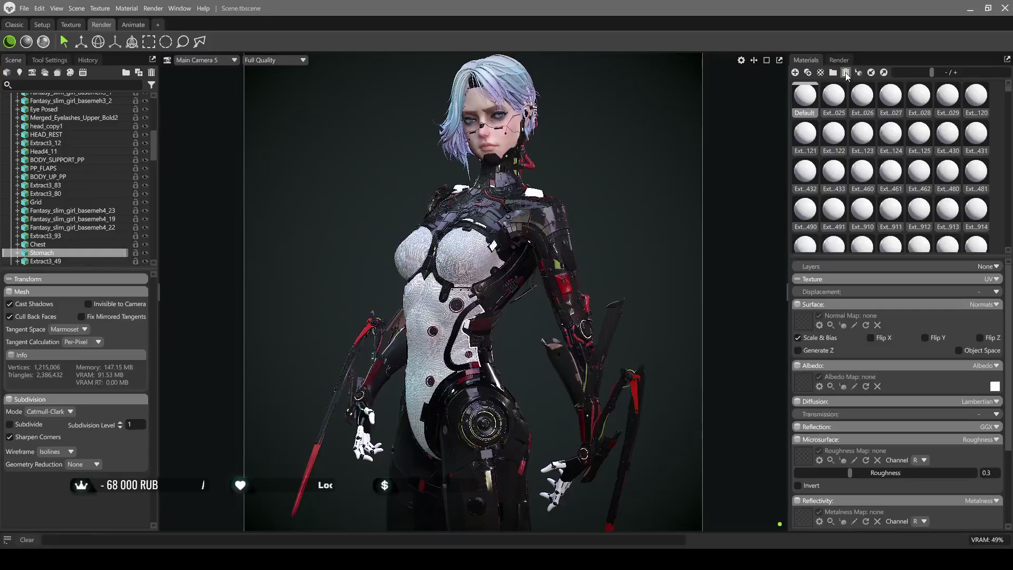
click(846, 73)
click(846, 72)
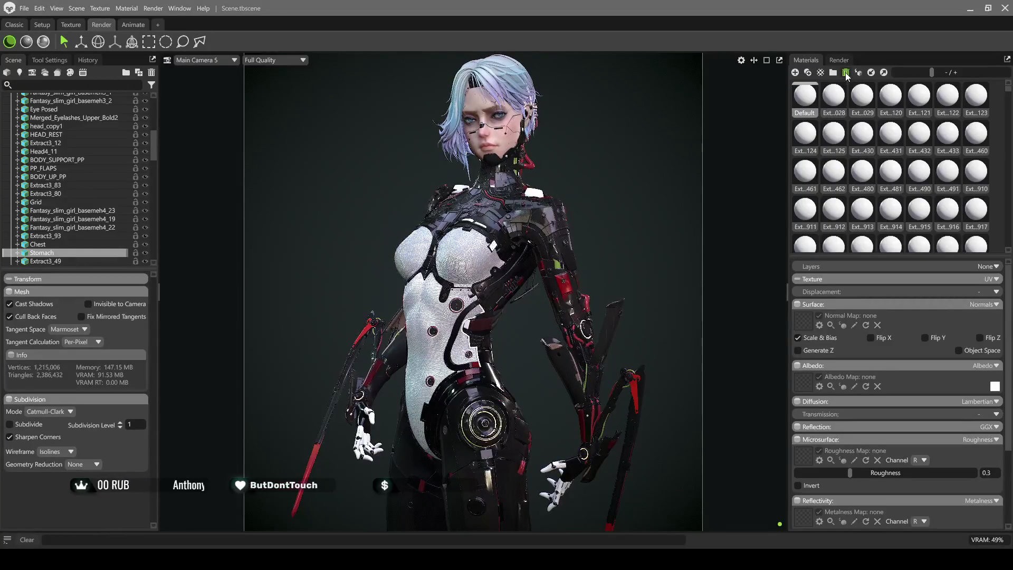
click(845, 72)
click(846, 72)
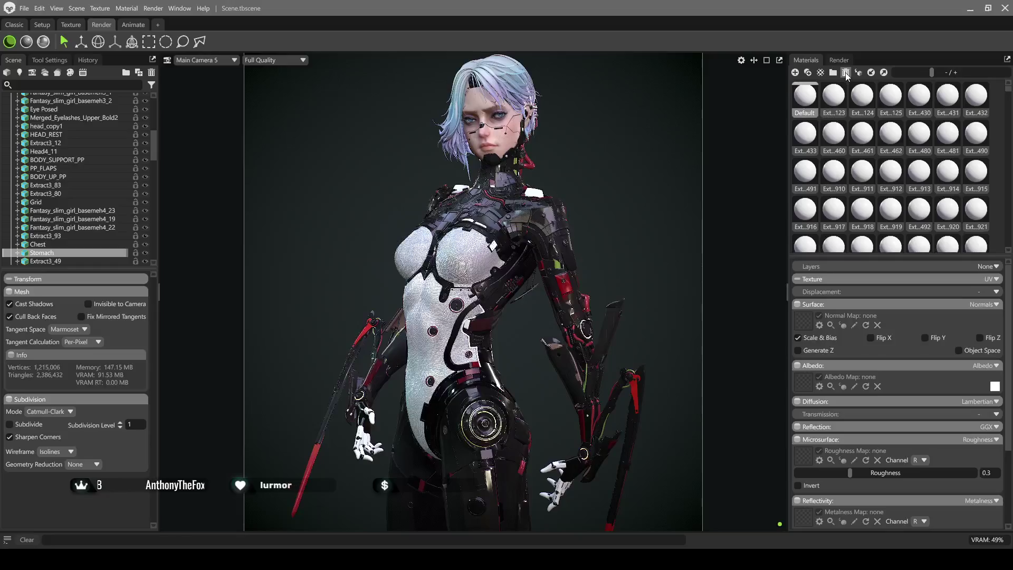
click(845, 72)
click(846, 73)
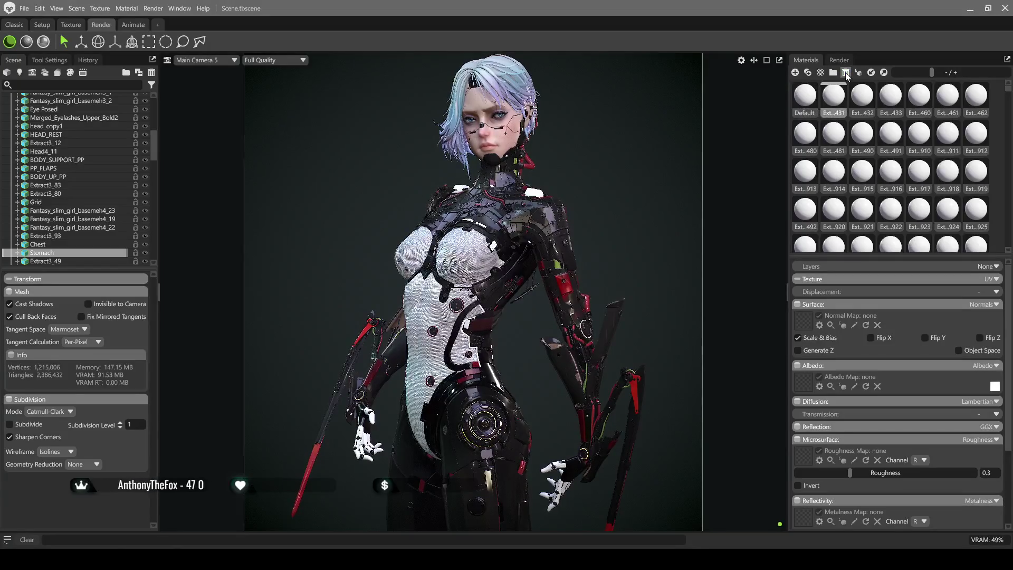
Delete the next runs of leftover Ext materials after Ext_431
click(845, 72)
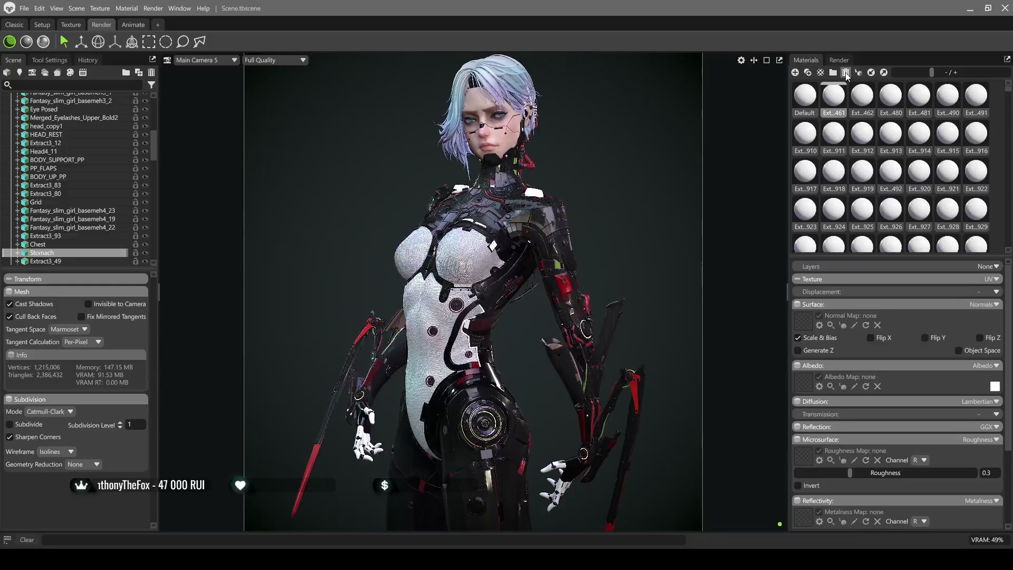
click(846, 73)
click(846, 72)
click(846, 74)
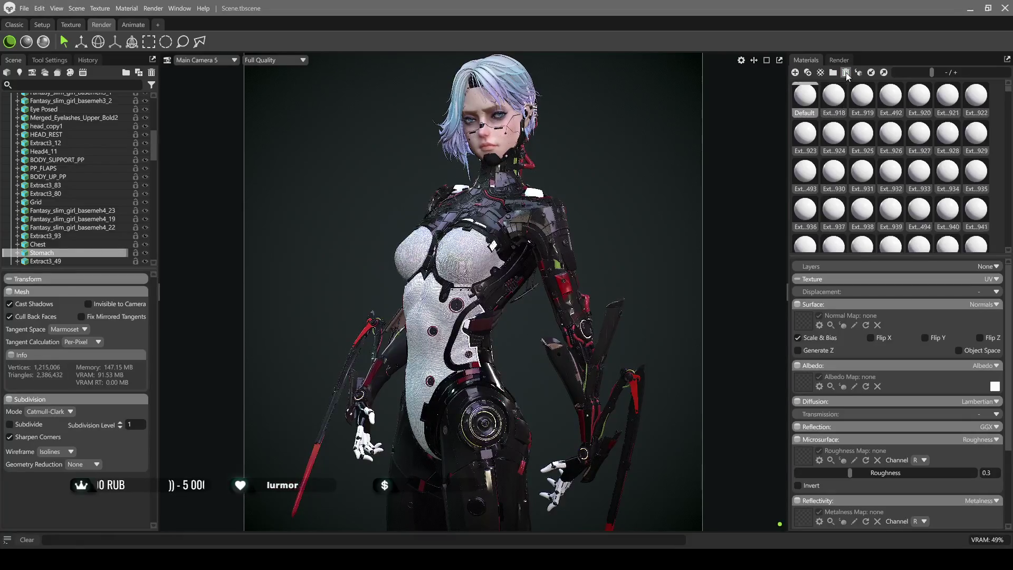
click(847, 73)
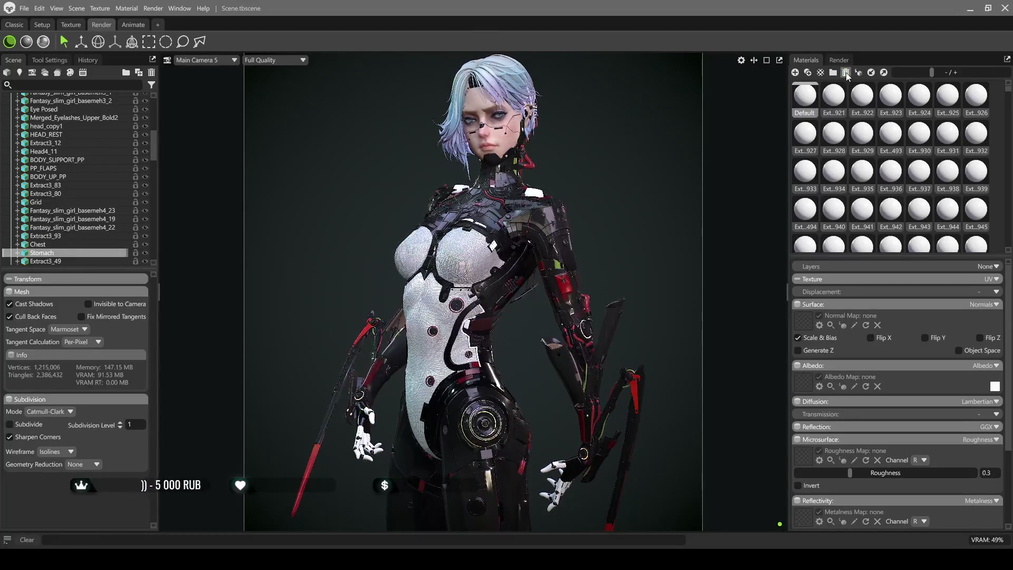
click(846, 73)
click(846, 72)
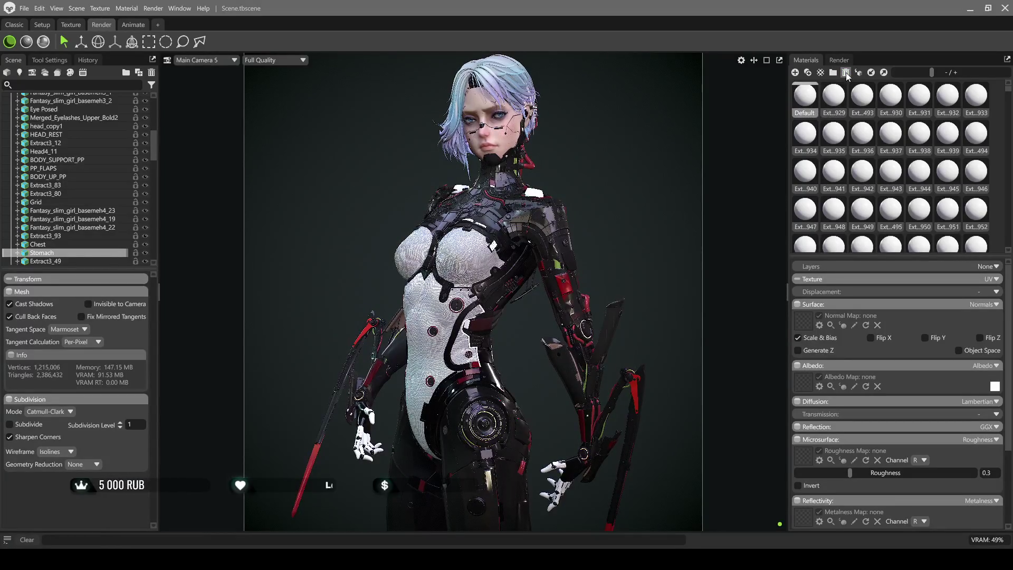
click(846, 73)
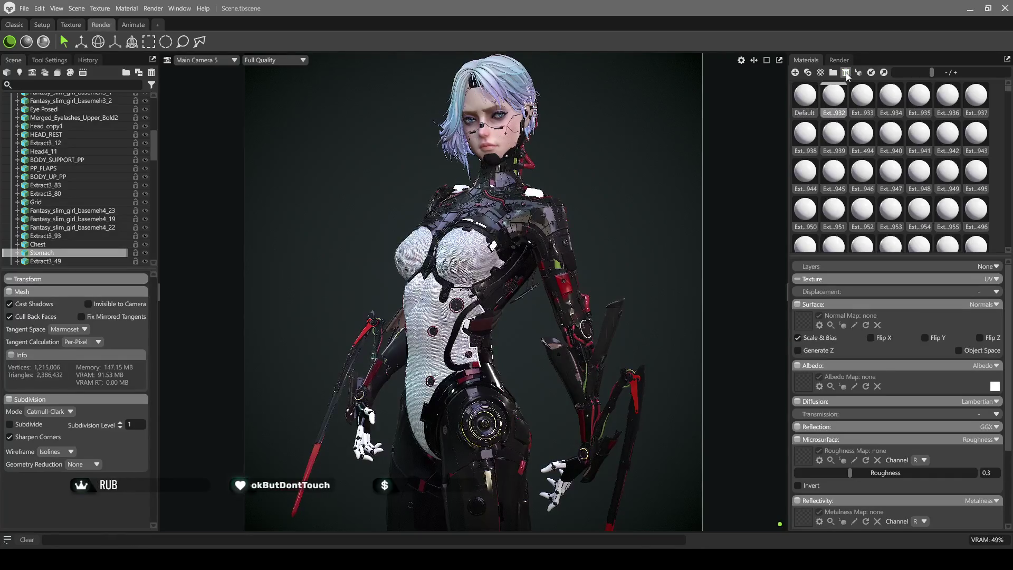
click(846, 73)
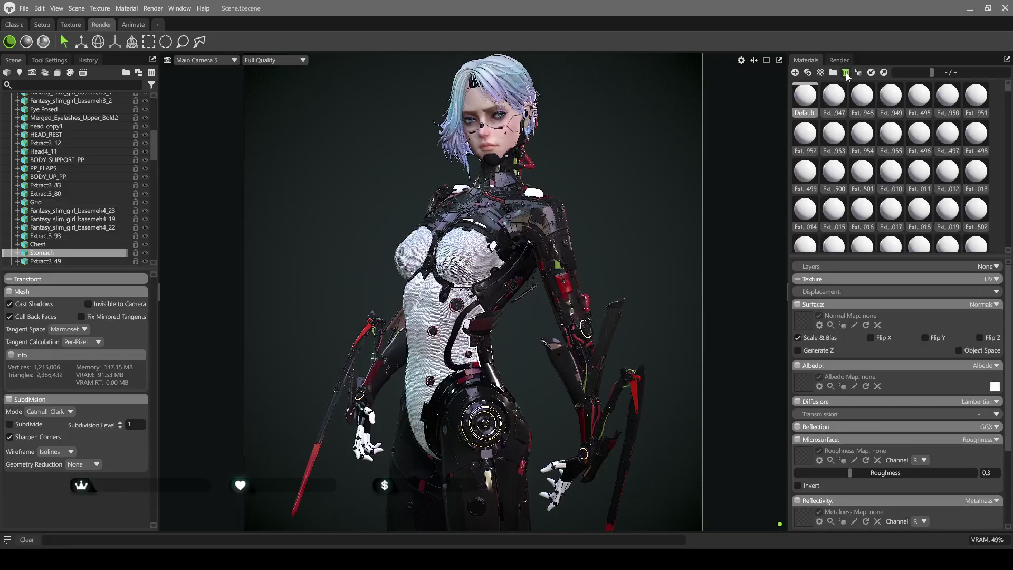
click(846, 73)
click(847, 72)
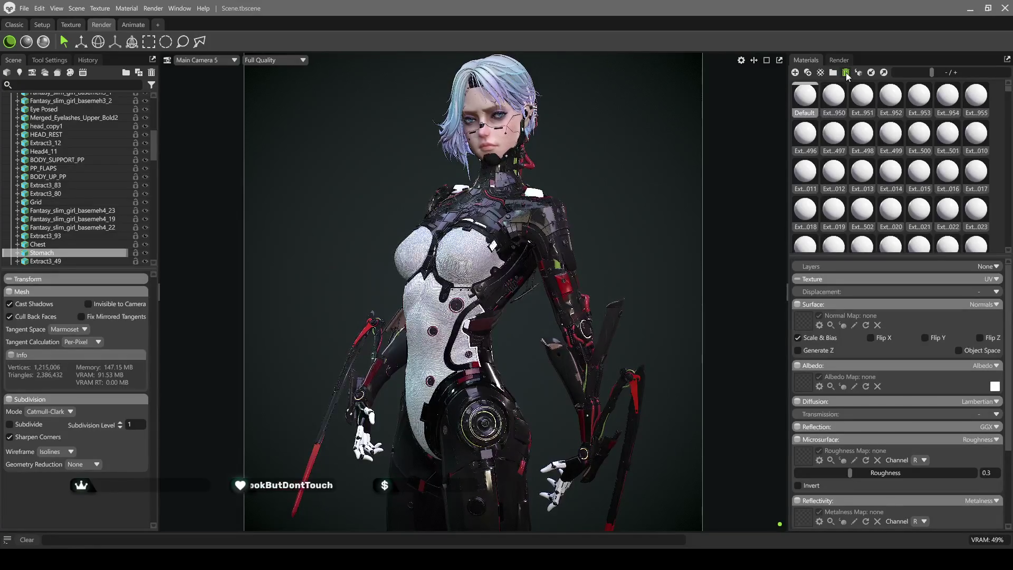
click(846, 72)
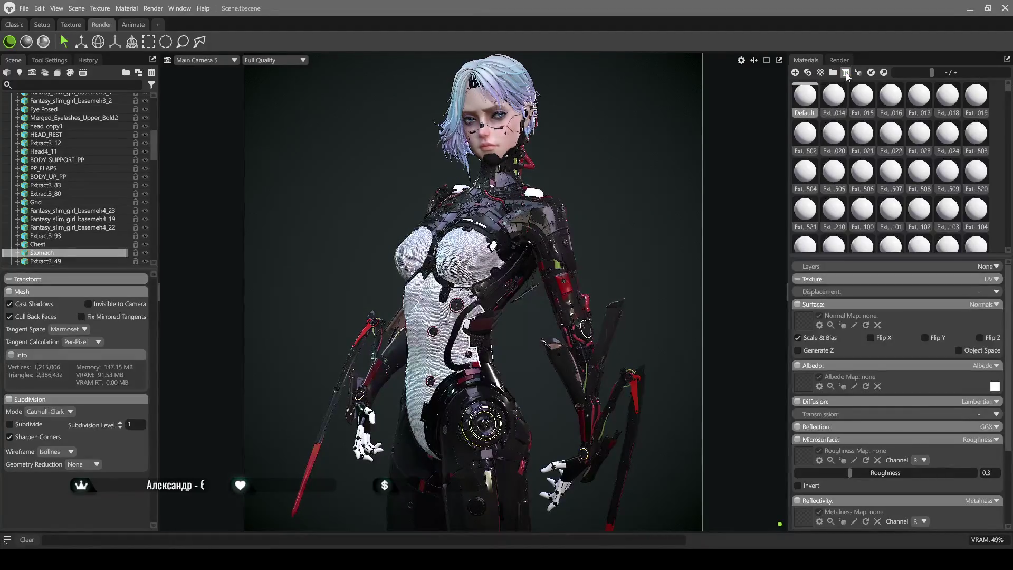
click(845, 73)
click(846, 73)
click(847, 73)
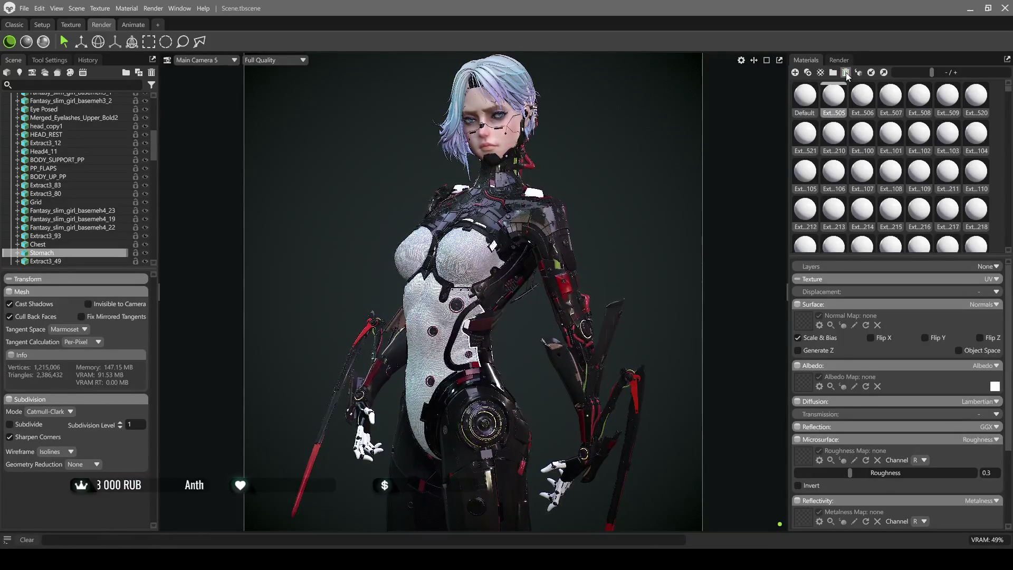
Clear out further batches of leftover Ext materials from the library
click(846, 73)
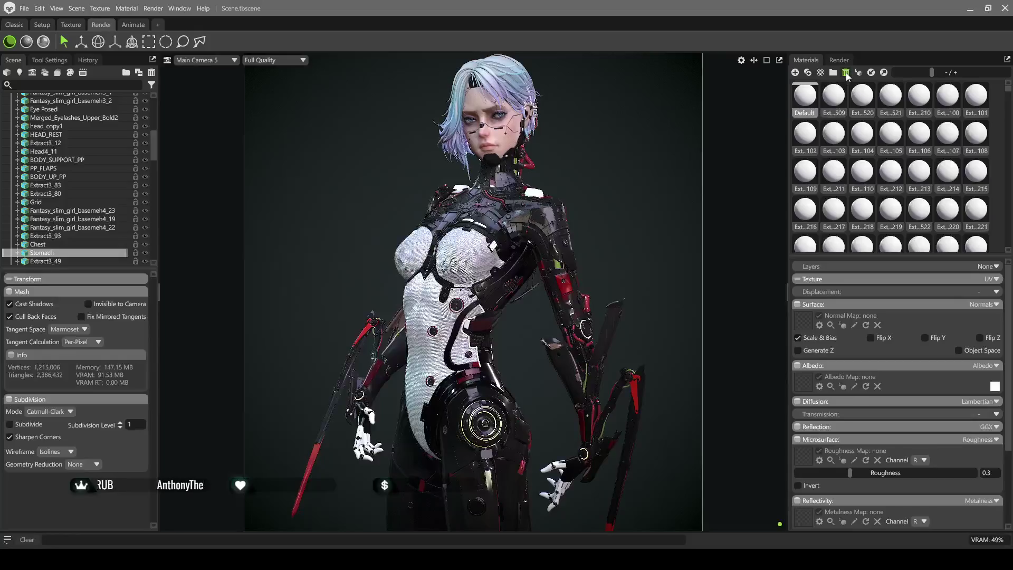
click(846, 73)
click(846, 72)
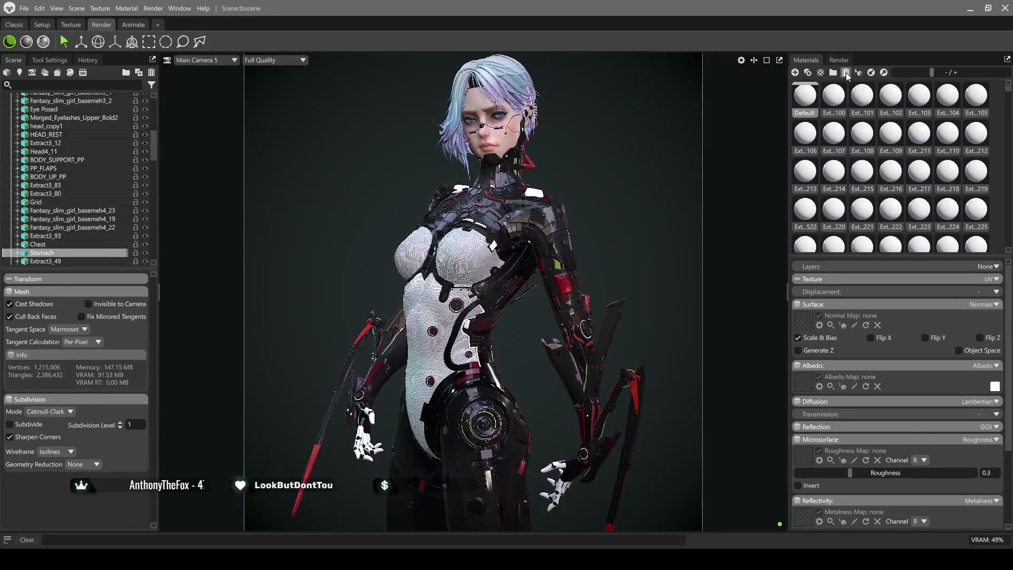
click(847, 74)
click(846, 73)
click(846, 73)
click(847, 73)
click(846, 72)
click(847, 73)
click(846, 73)
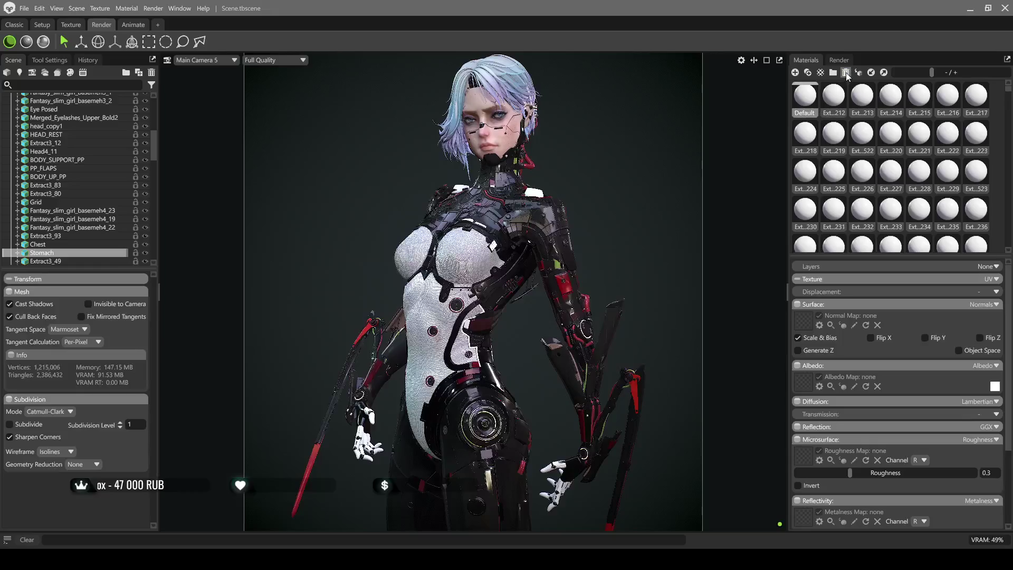
click(846, 73)
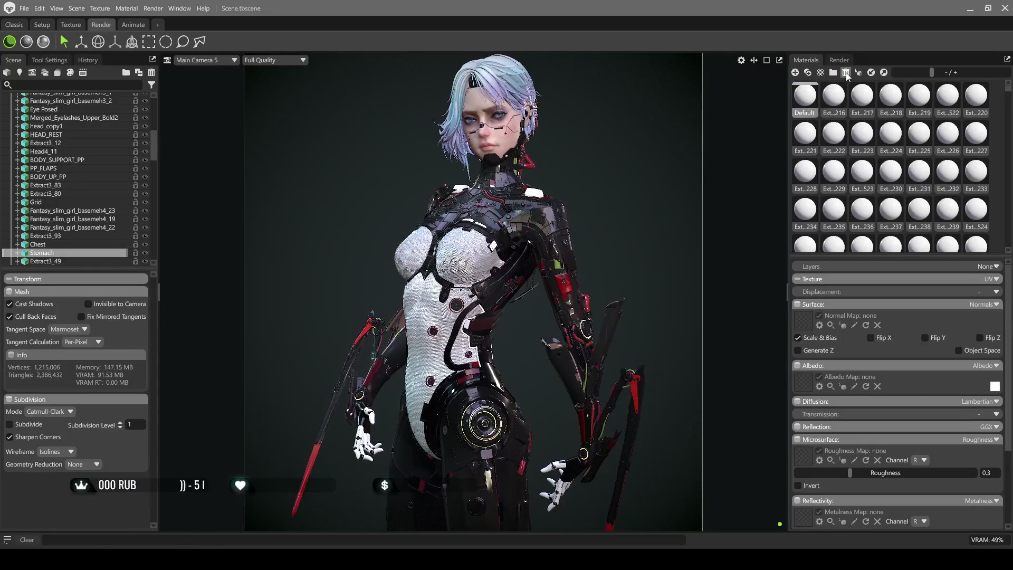
click(846, 73)
click(846, 73)
click(847, 73)
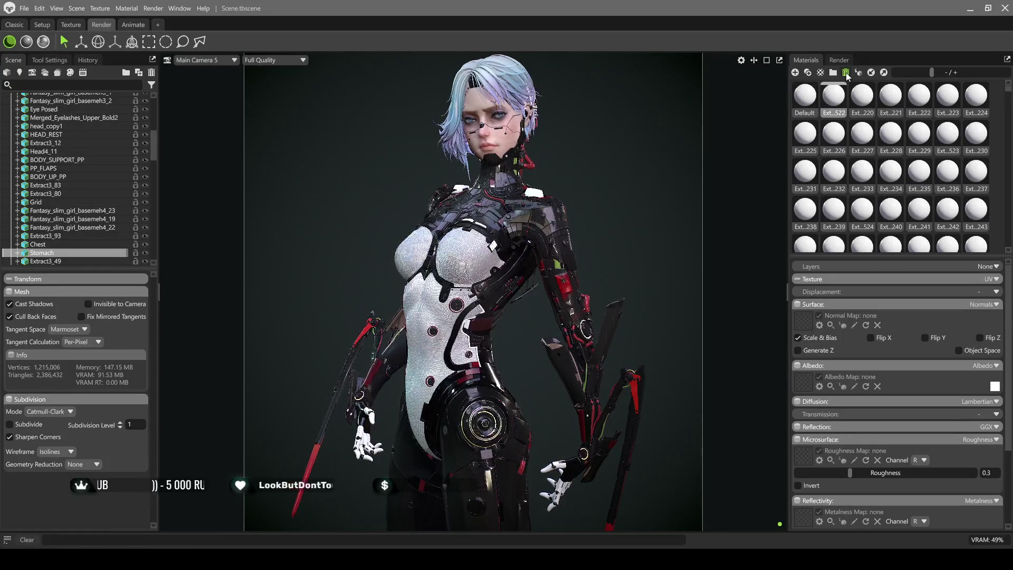
click(846, 74)
click(846, 74)
click(847, 73)
click(846, 73)
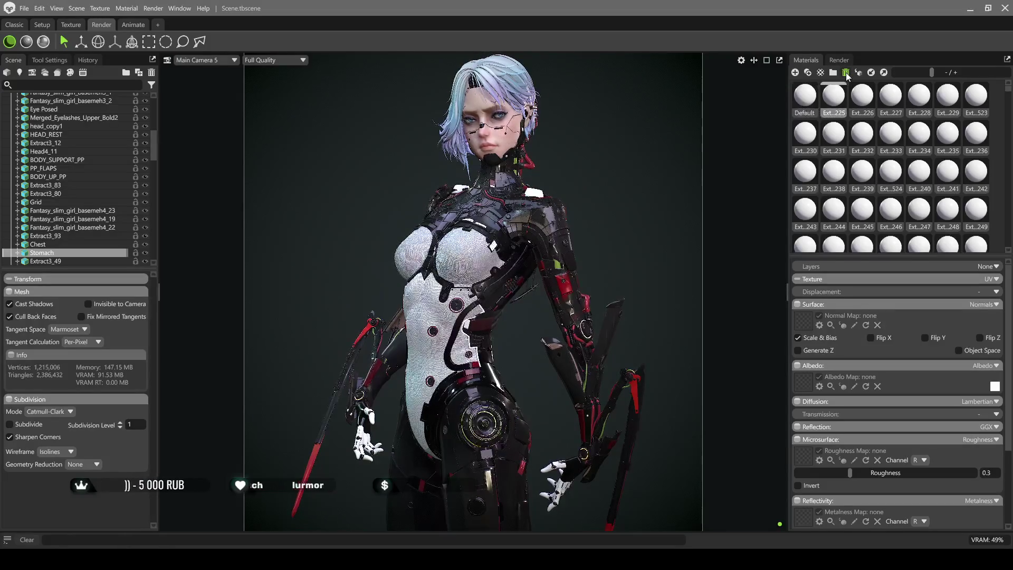
click(847, 73)
click(846, 73)
click(846, 74)
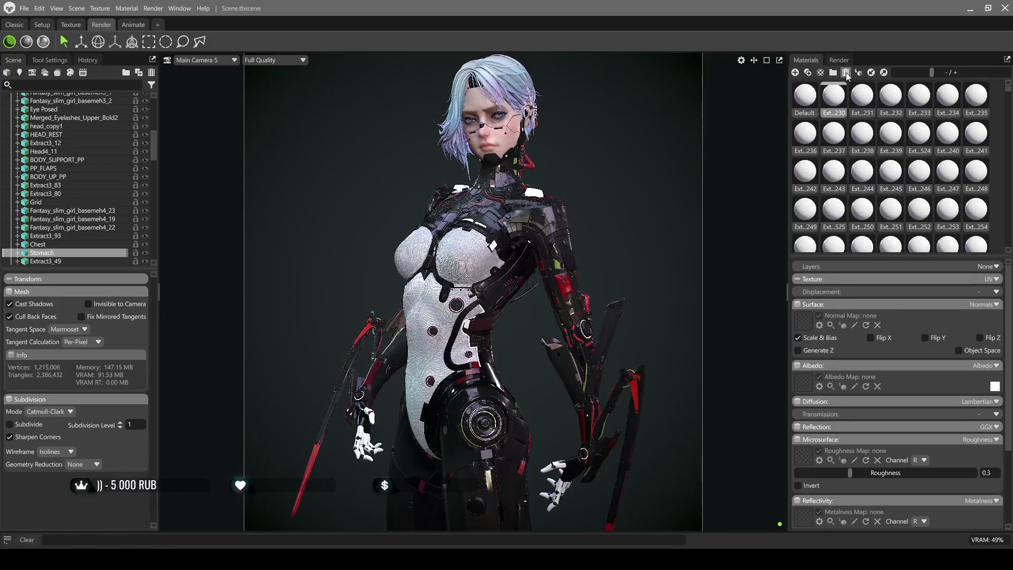
click(846, 73)
click(847, 73)
click(846, 73)
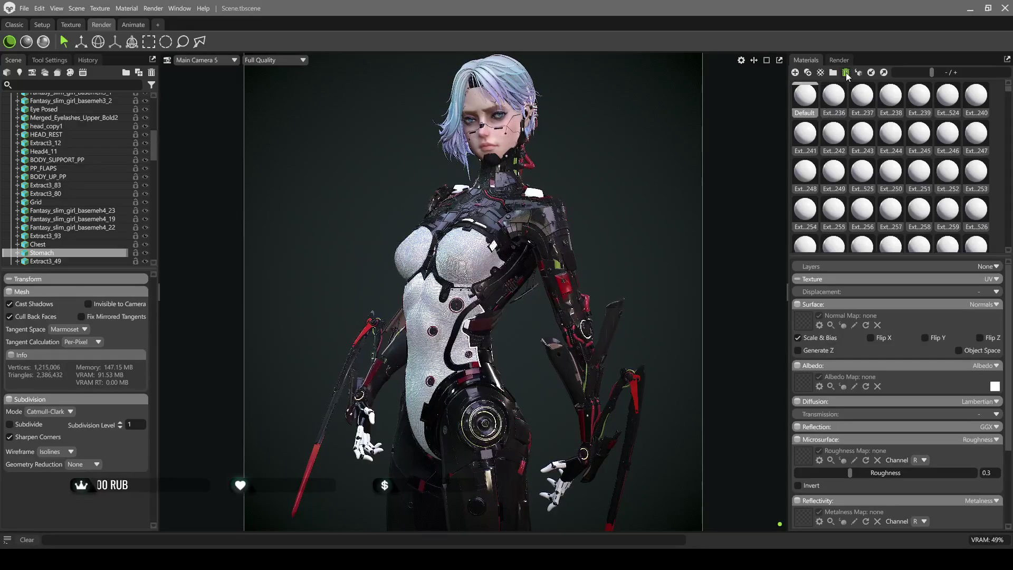
click(846, 72)
click(847, 73)
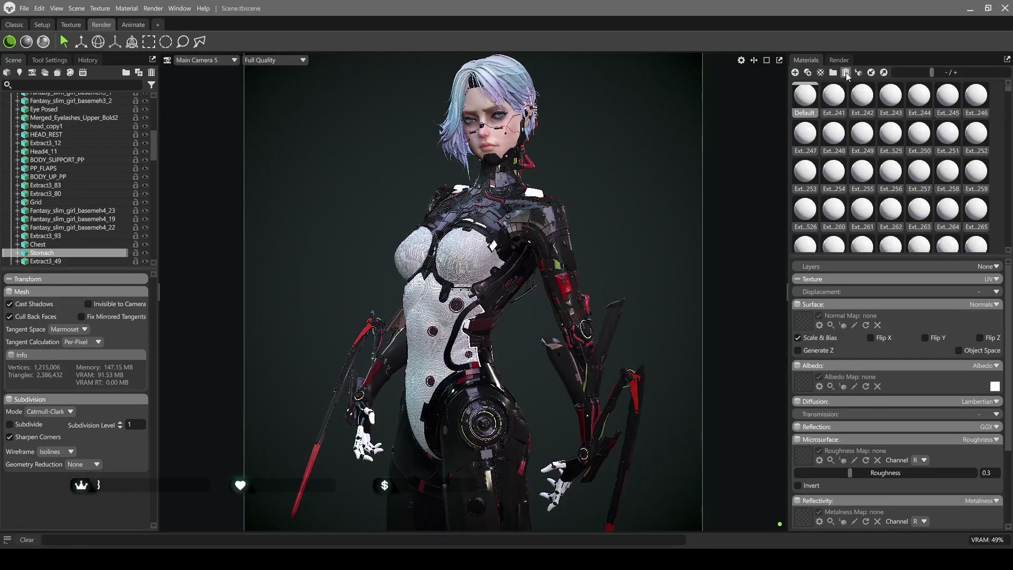
click(847, 72)
click(846, 74)
Delete the remaining unused Ext materials so the library runs from Default to Ext_539
click(846, 73)
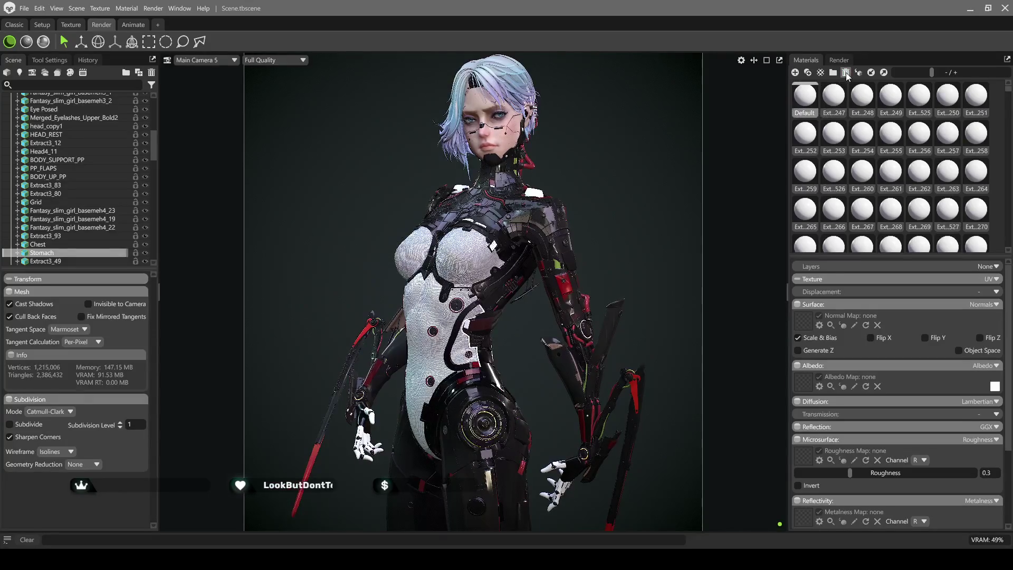
click(846, 73)
click(846, 73)
click(846, 73)
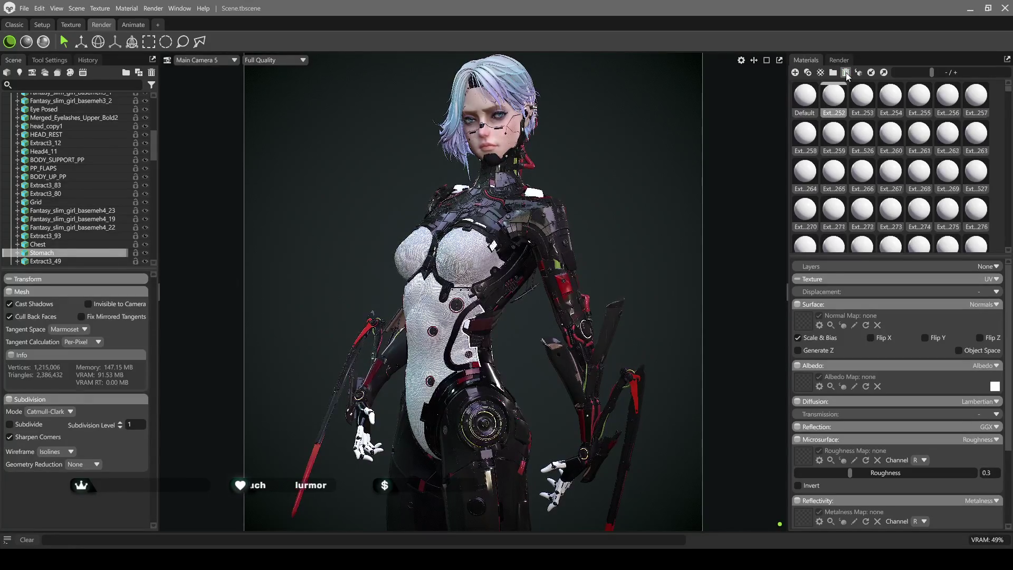
click(846, 73)
click(846, 73)
click(846, 72)
click(846, 73)
click(846, 73)
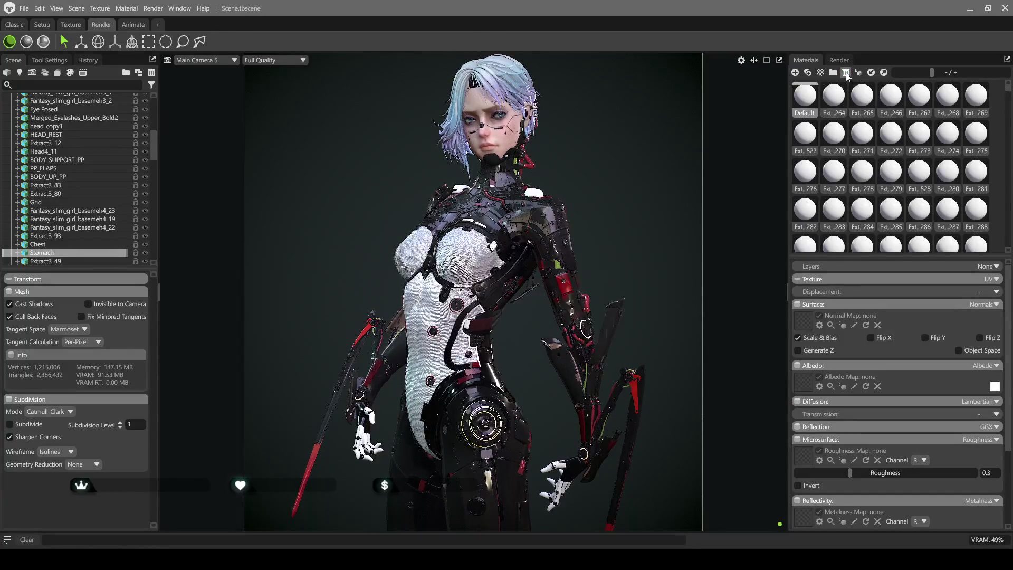
click(847, 72)
click(846, 72)
click(846, 73)
click(846, 73)
click(846, 73)
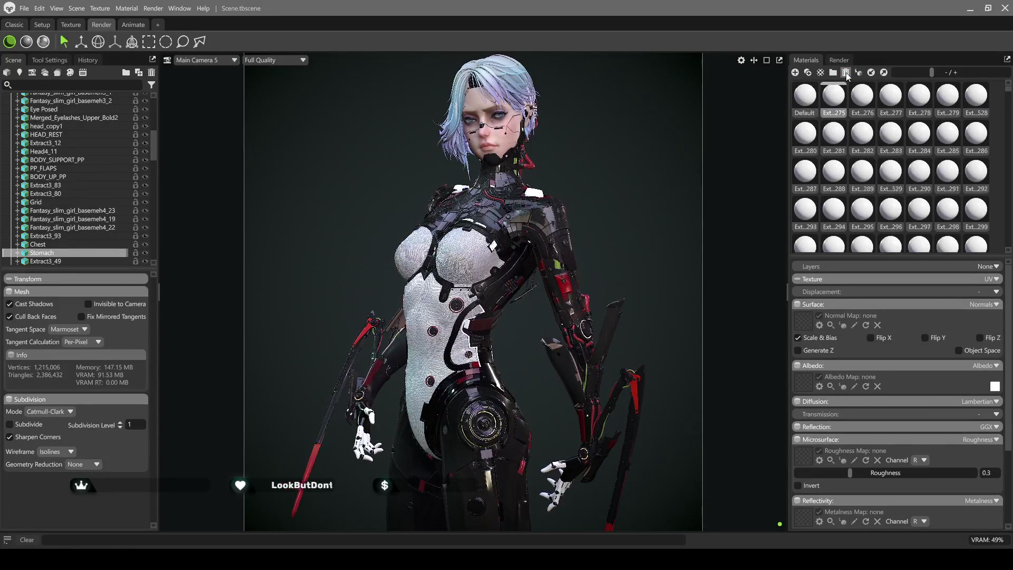
click(846, 73)
click(846, 72)
click(846, 73)
click(846, 73)
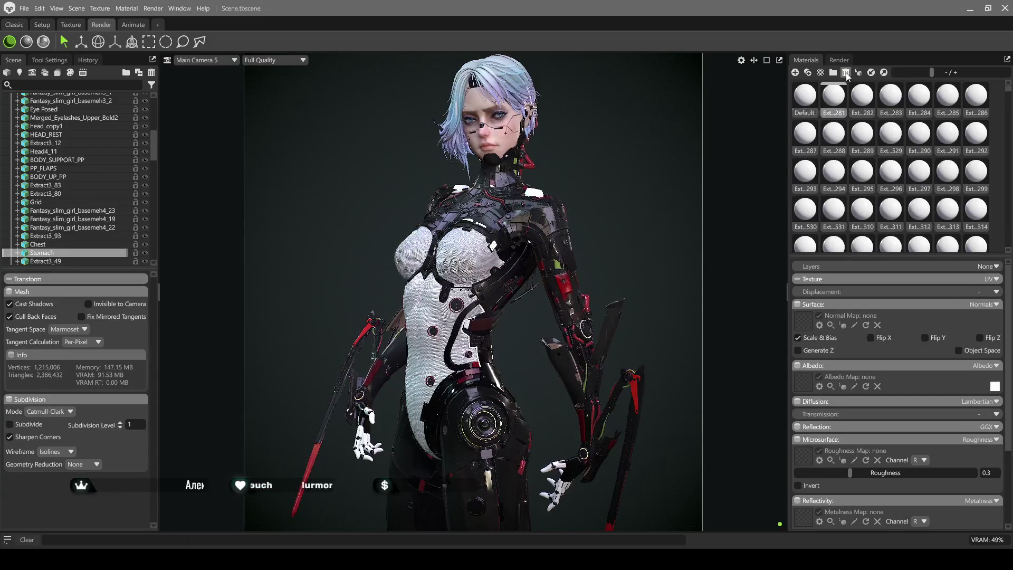
click(846, 73)
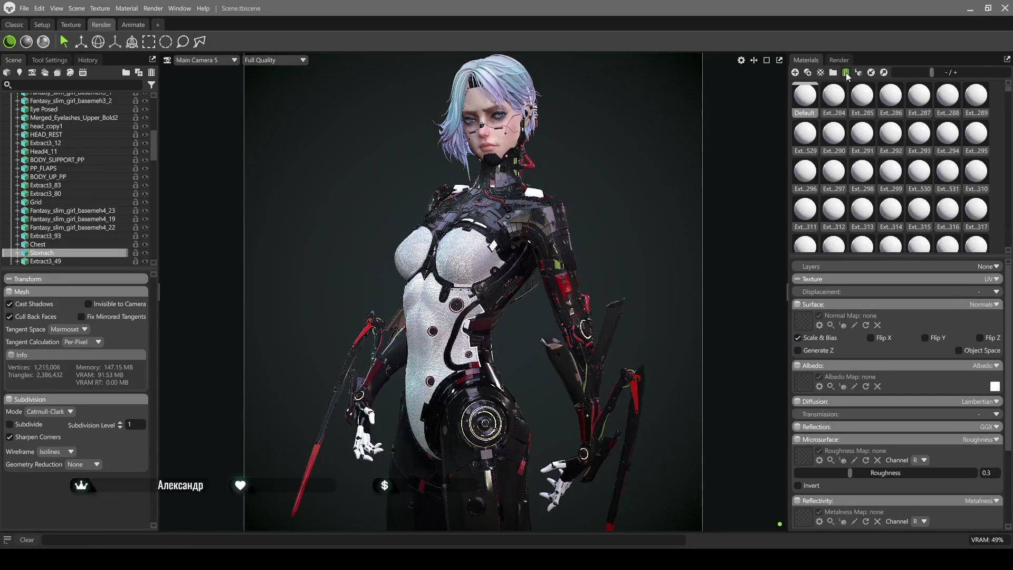
click(847, 73)
click(846, 73)
click(846, 73)
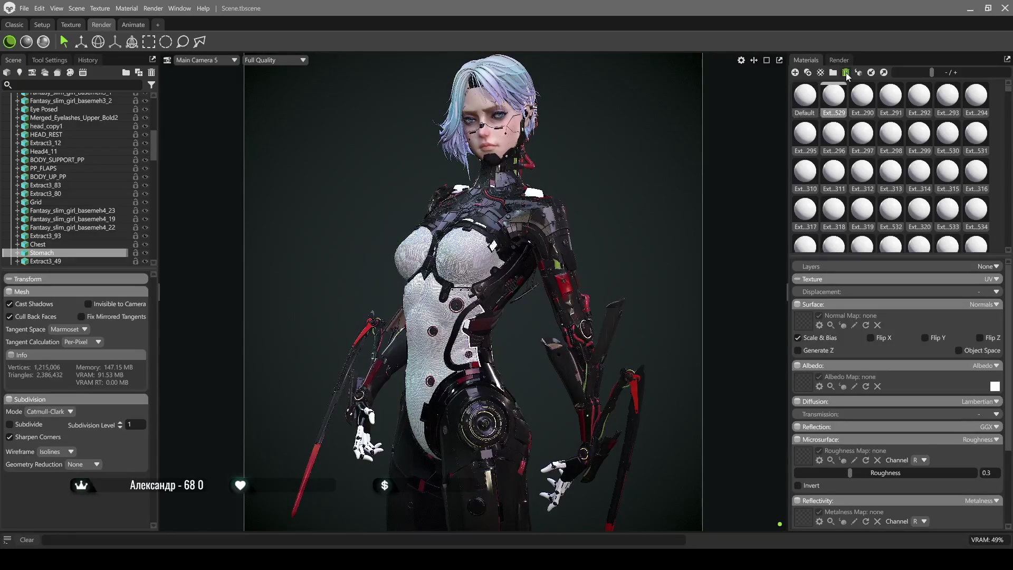
click(846, 74)
click(846, 73)
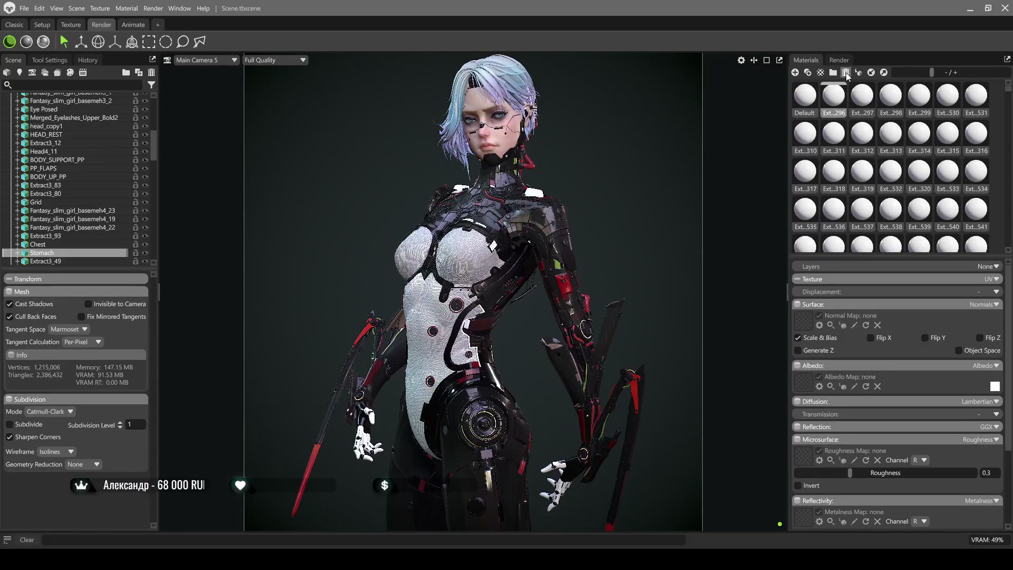
click(846, 73)
click(846, 73)
click(846, 73)
click(847, 73)
click(847, 73)
click(846, 73)
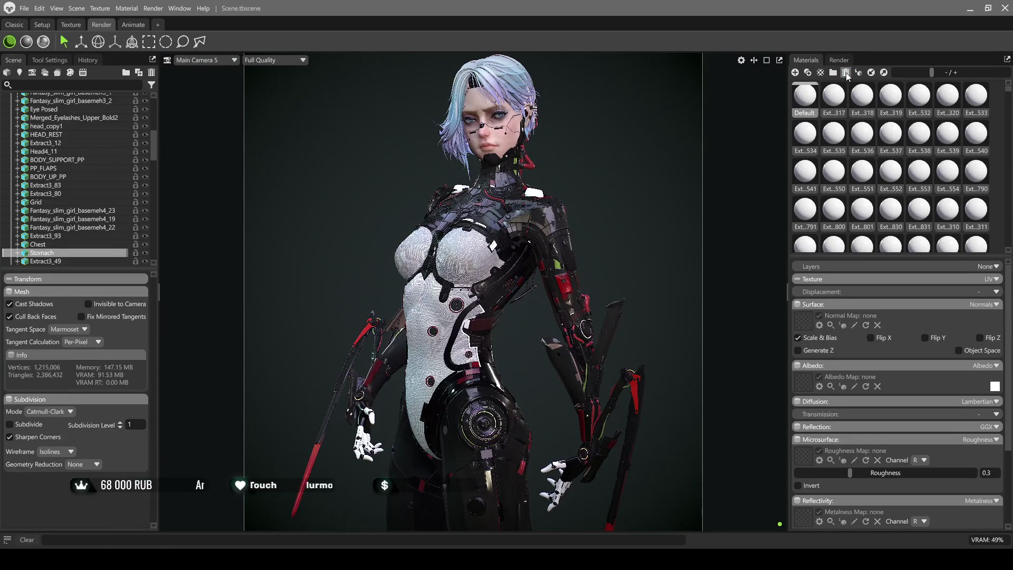
click(846, 72)
click(846, 73)
click(846, 73)
click(847, 73)
click(847, 73)
click(847, 73)
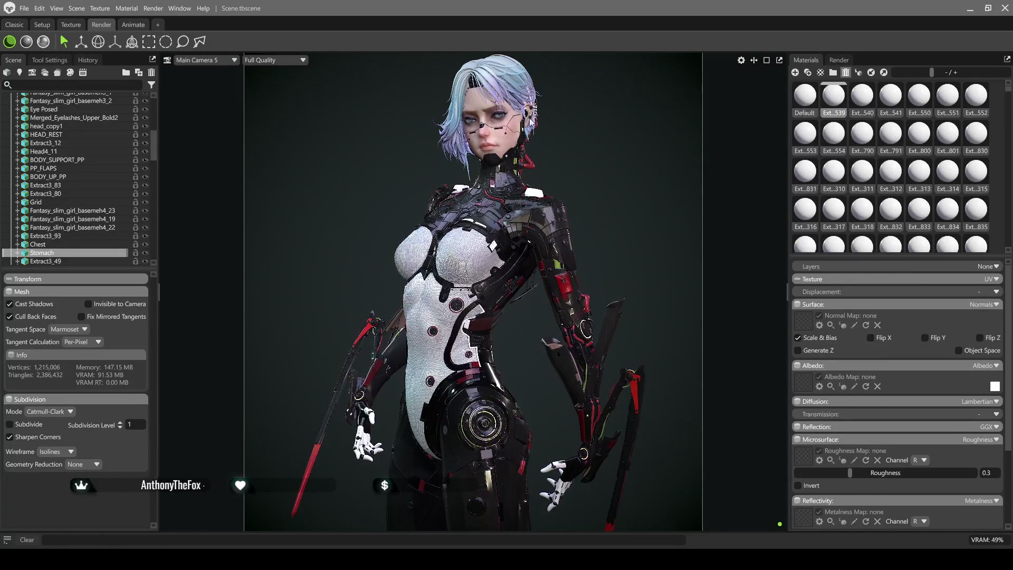
scroll(531, 126, up, 2)
scroll(522, 135, up, 2)
scroll(510, 142, up, 2)
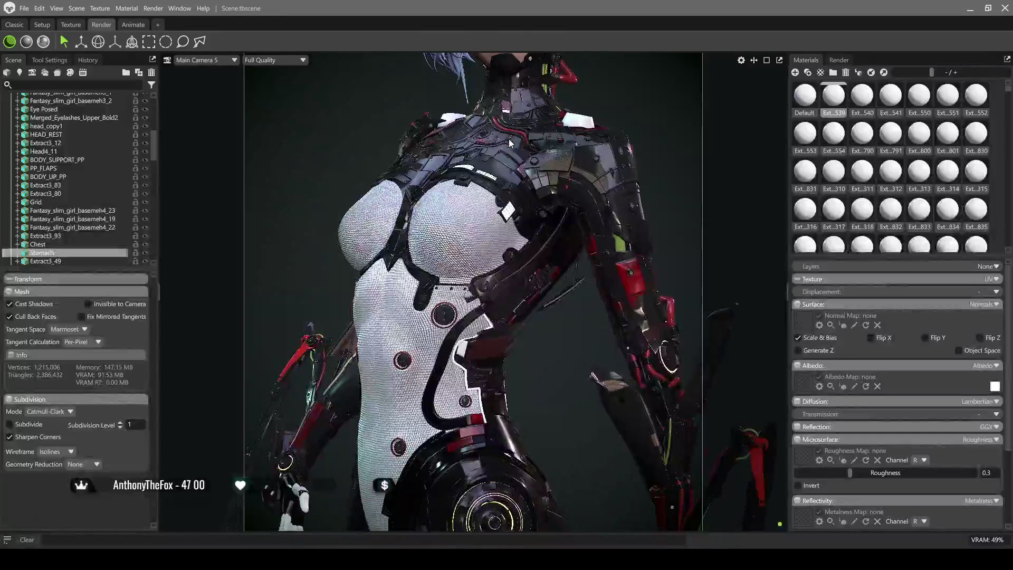
Frame the face and neck and select the head_copy1 mesh
middle_drag(511, 143, 493, 292)
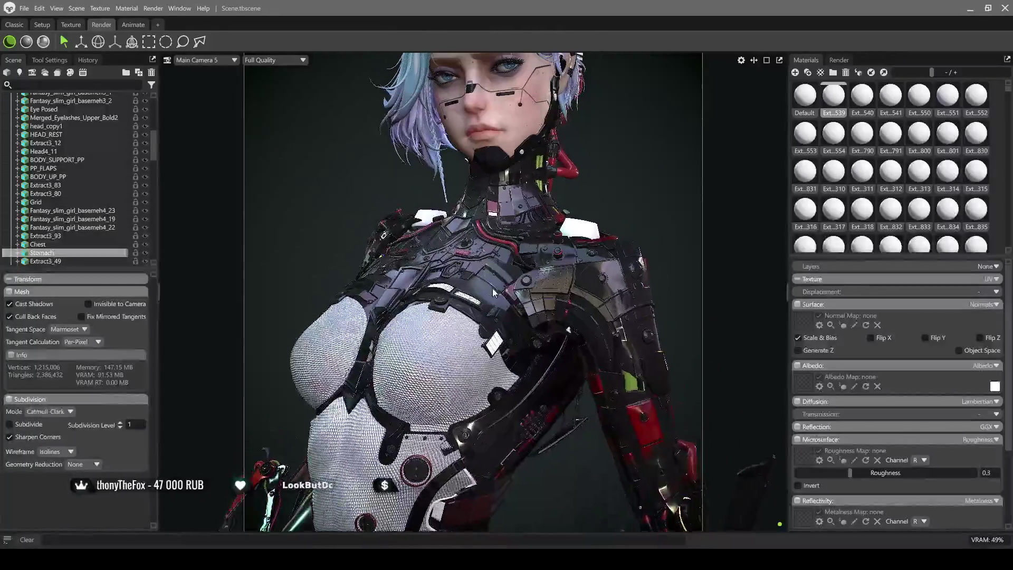
scroll(493, 293, up, 2)
scroll(493, 292, up, 1)
scroll(493, 292, up, 2)
scroll(494, 292, up, 2)
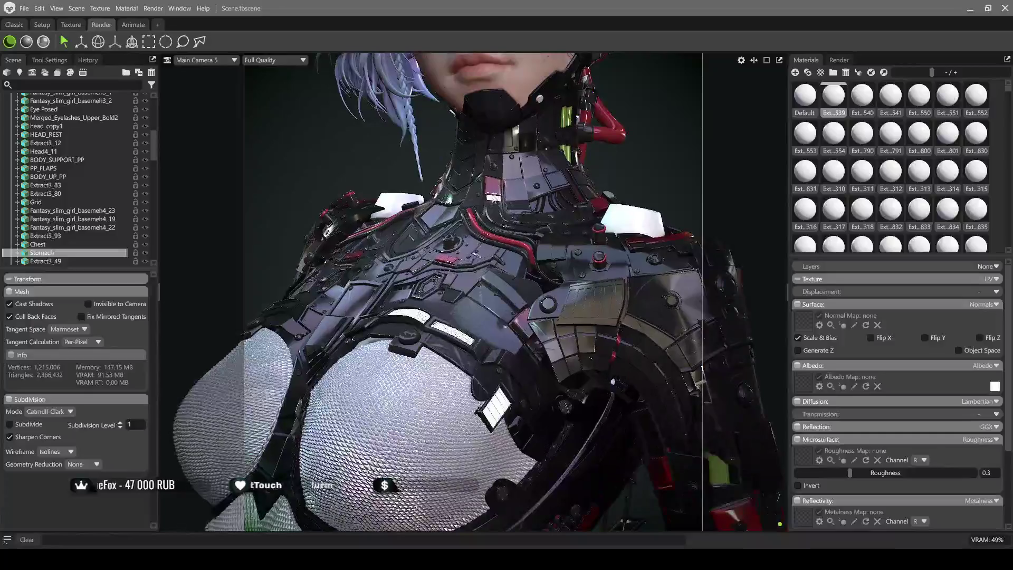
middle_drag(493, 292, 440, 311)
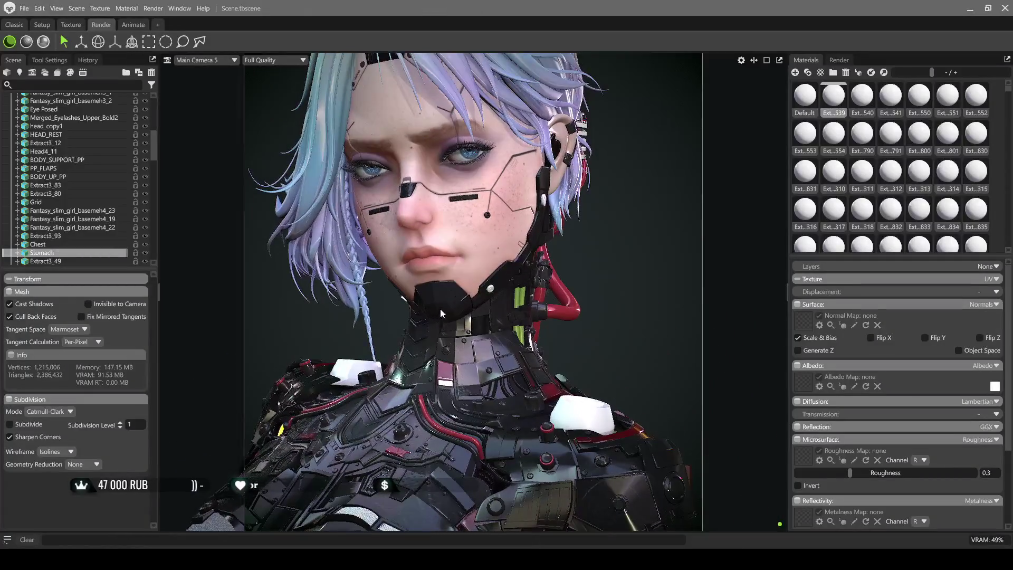
scroll(440, 310, up, 2)
click(454, 308)
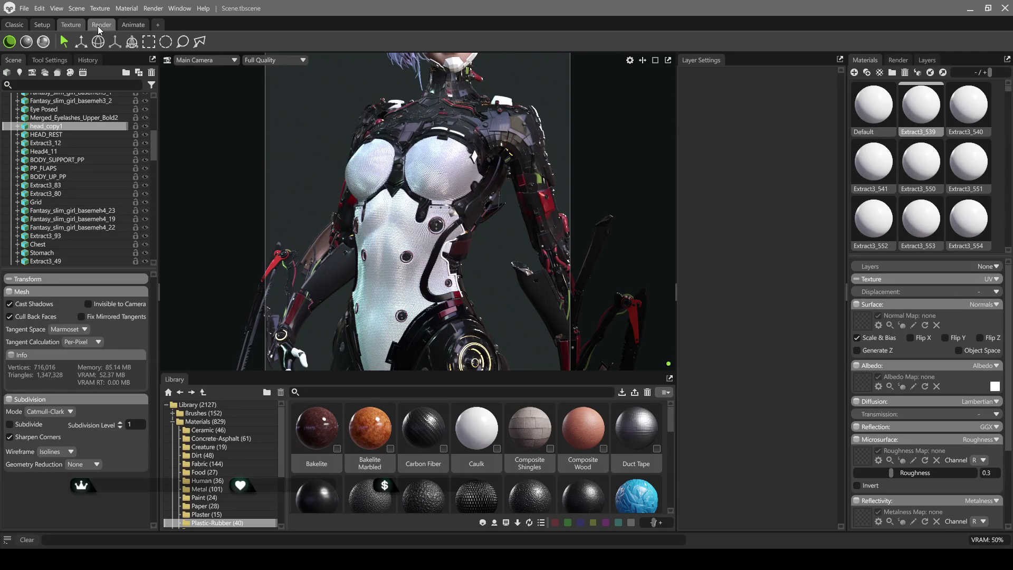
Frame the head and apply the Carbon Fiber preset to the white chin mask
click(99, 26)
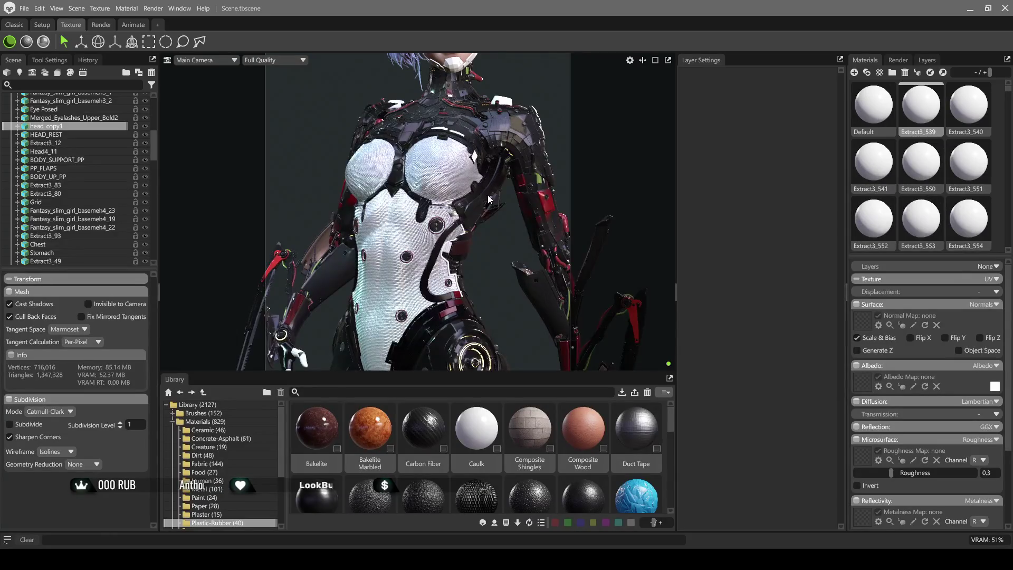
middle_drag(488, 190, 468, 294)
scroll(438, 208, up, 3)
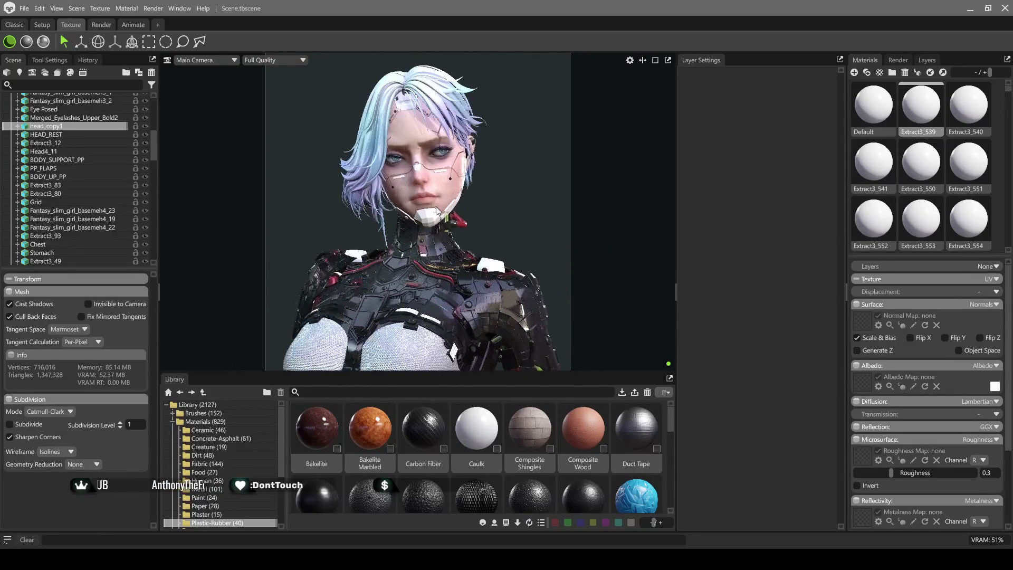
scroll(437, 209, up, 2)
scroll(436, 214, up, 2)
scroll(433, 222, up, 1)
scroll(430, 230, up, 1)
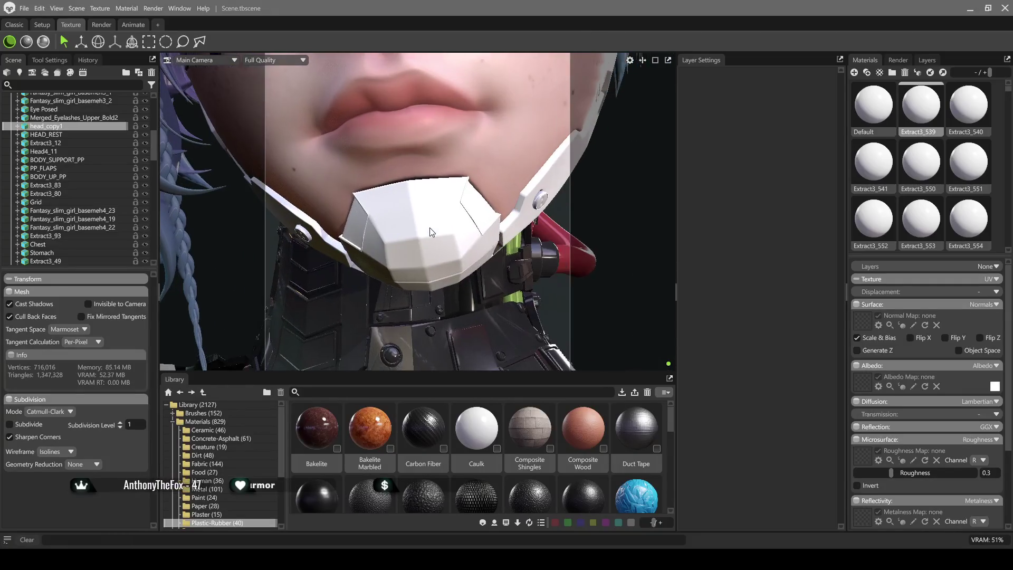
drag(435, 342, 413, 237)
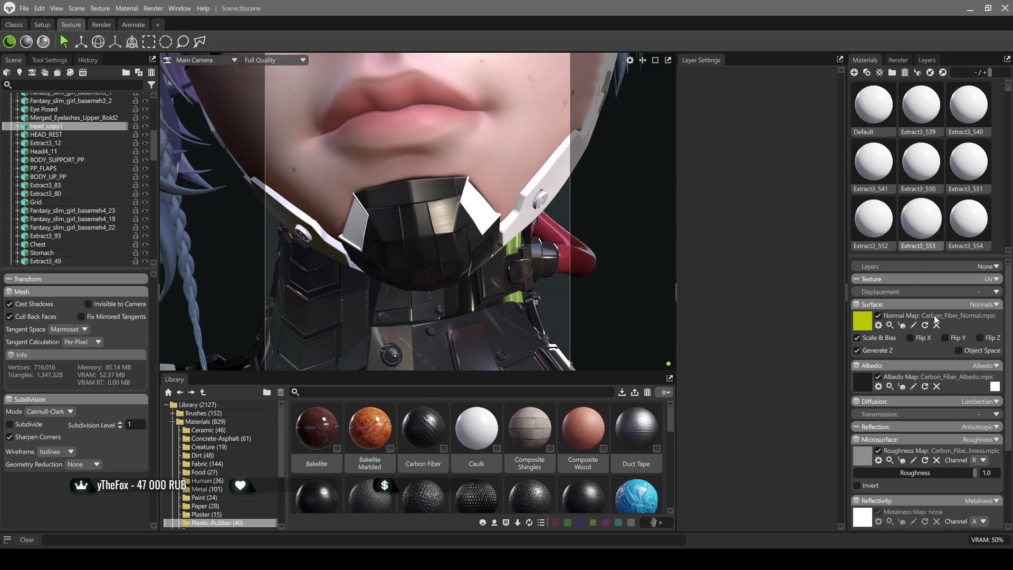
Raise the chin mask's Carbon Fiber texture tiling to about 29.33 for a finer weave
click(857, 280)
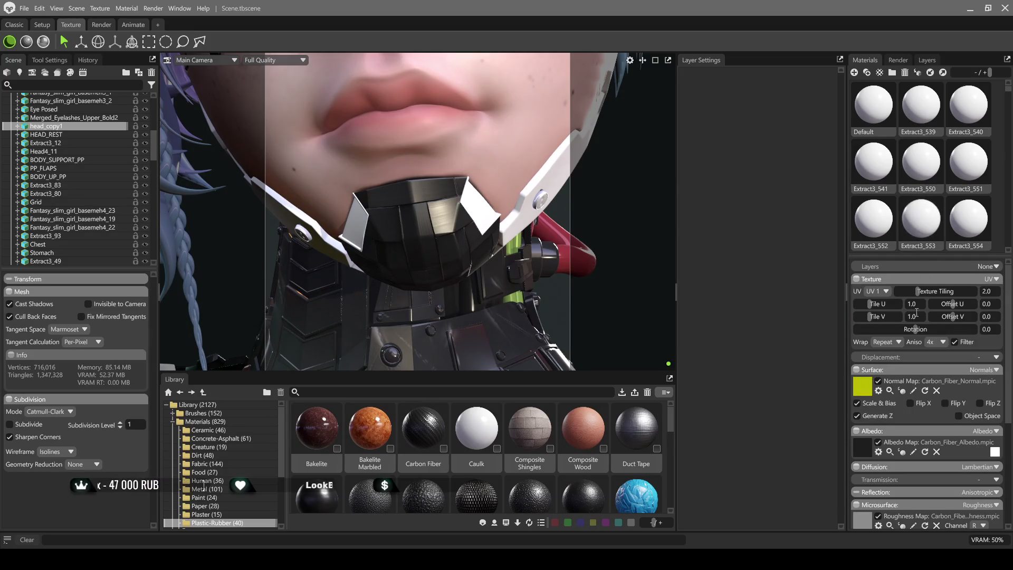
drag(915, 298, 949, 291)
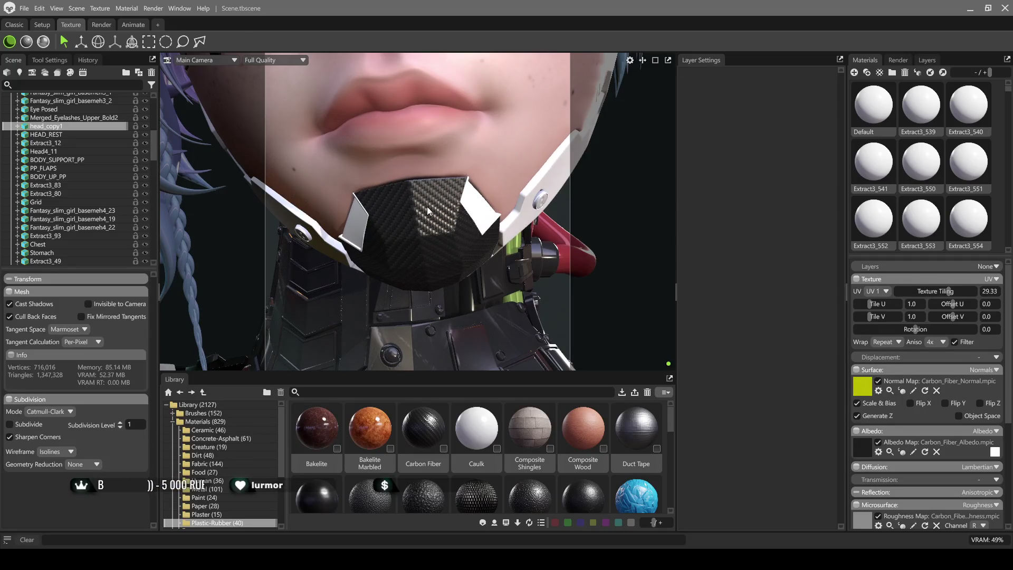
drag(426, 210, 405, 320)
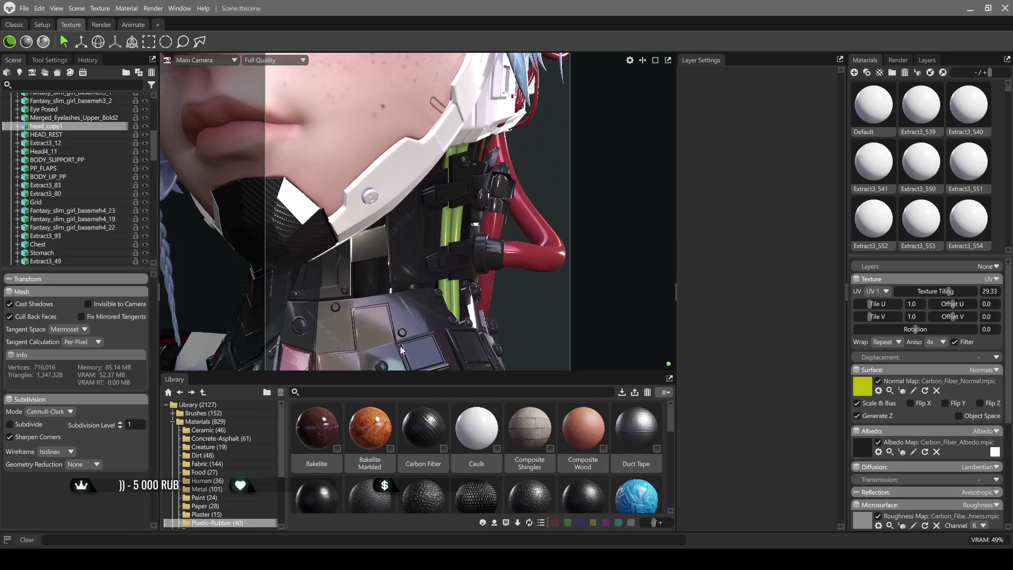
scroll(923, 174, down, 5)
scroll(930, 168, down, 5)
scroll(940, 162, down, 5)
scroll(940, 163, down, 5)
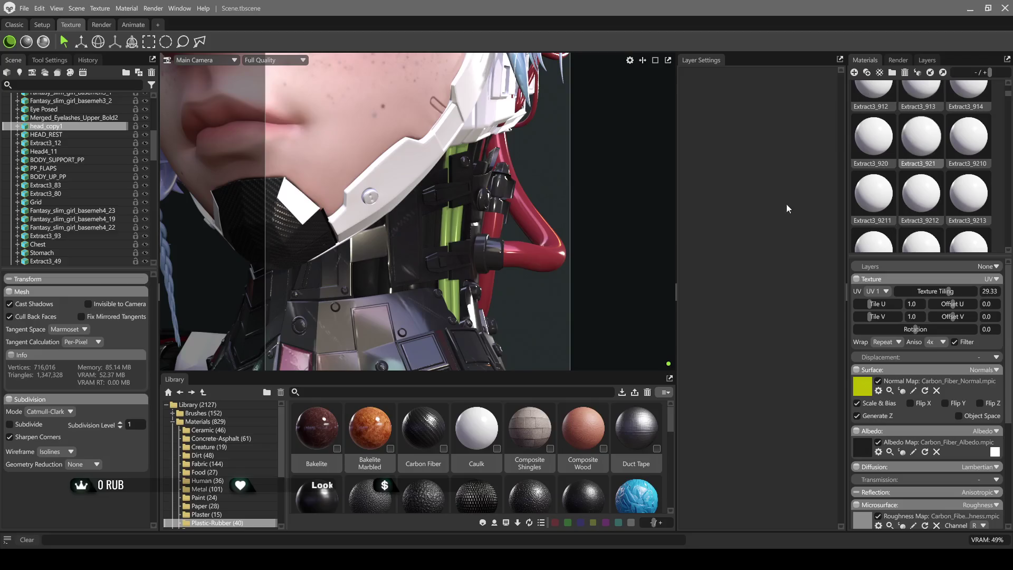
Apply Carbon Fiber to the white jaw collar piece and pull back to show head and torso
click(385, 175)
mouse_move(418, 188)
mouse_down()
mouse_move(388, 184)
mouse_move(468, 212)
mouse_move(390, 238)
mouse_up()
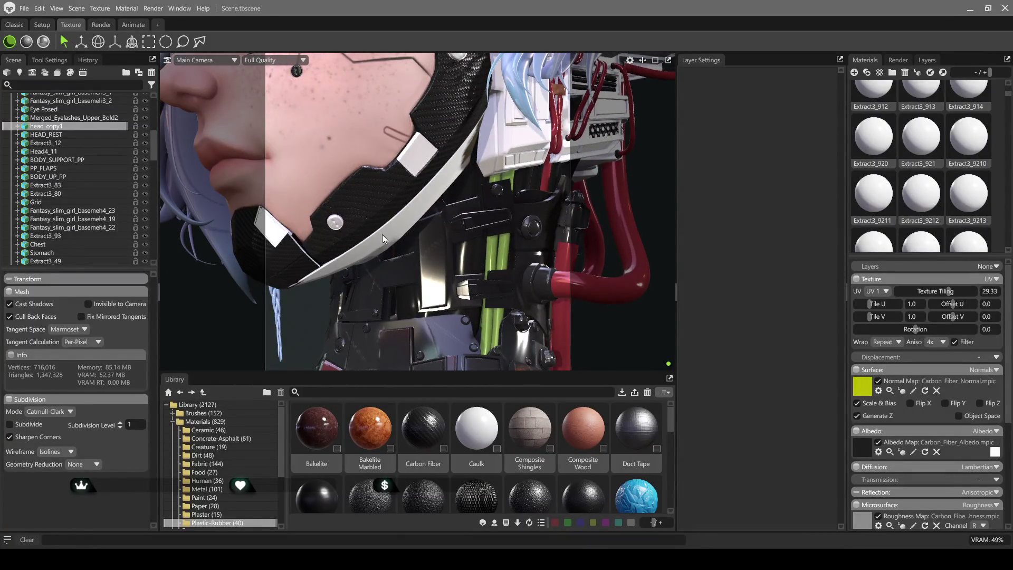
scroll(383, 234, down, 5)
mouse_move(384, 232)
mouse_down()
mouse_move(449, 241)
mouse_move(471, 215)
mouse_up()
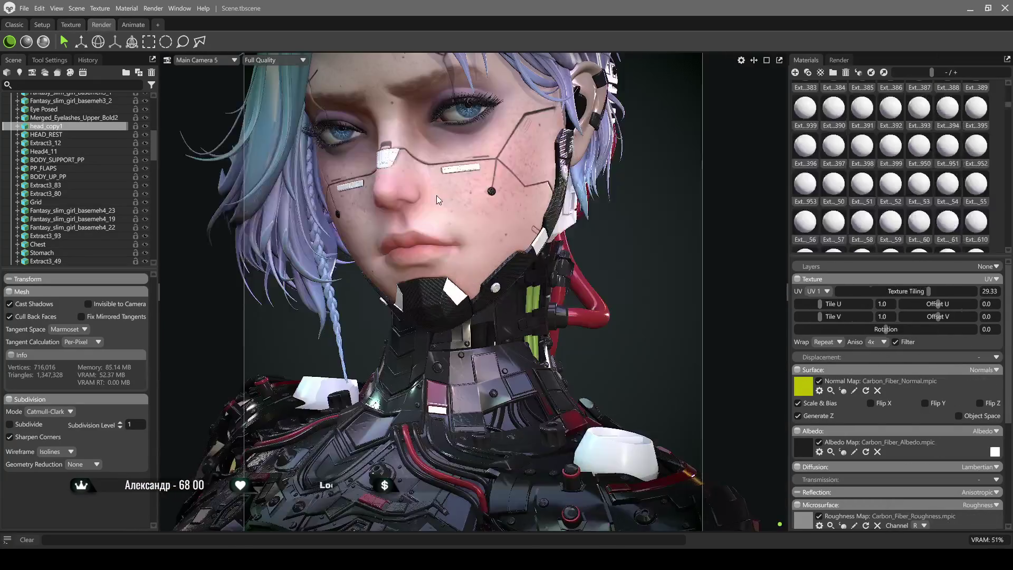
scroll(445, 215, down, 5)
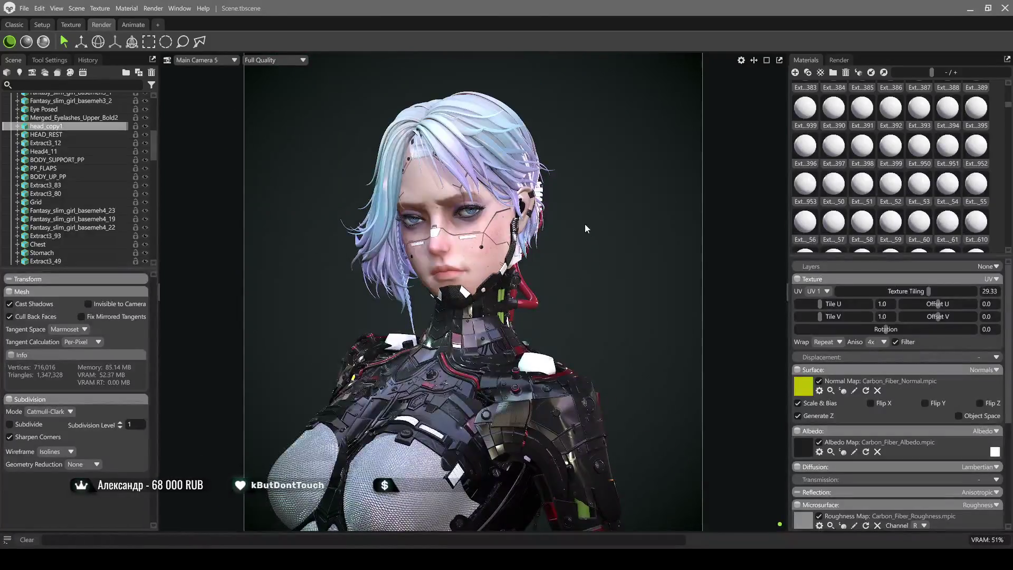
drag(587, 227, 573, 171)
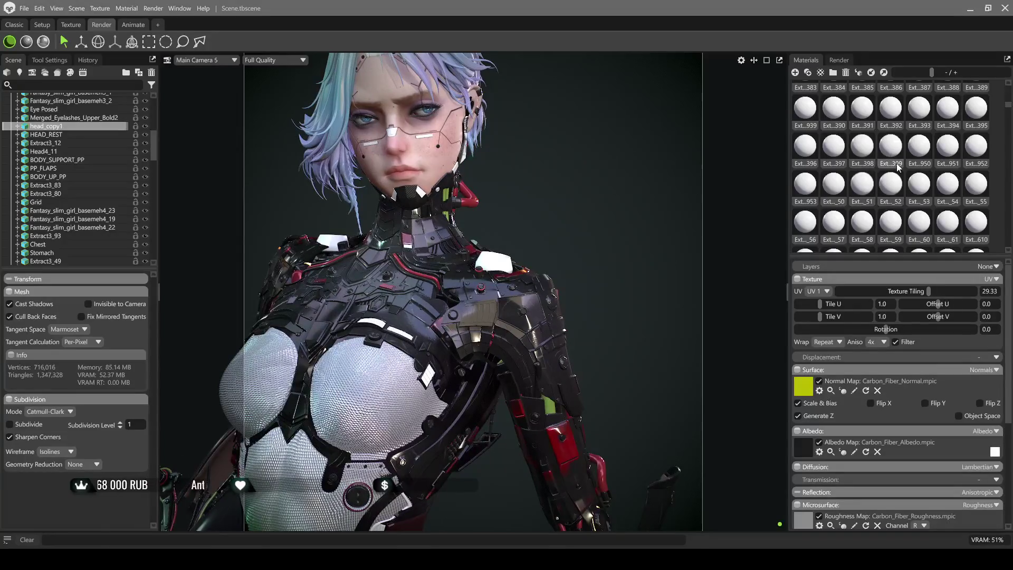
scroll(898, 168, up, 3)
scroll(897, 170, up, 3)
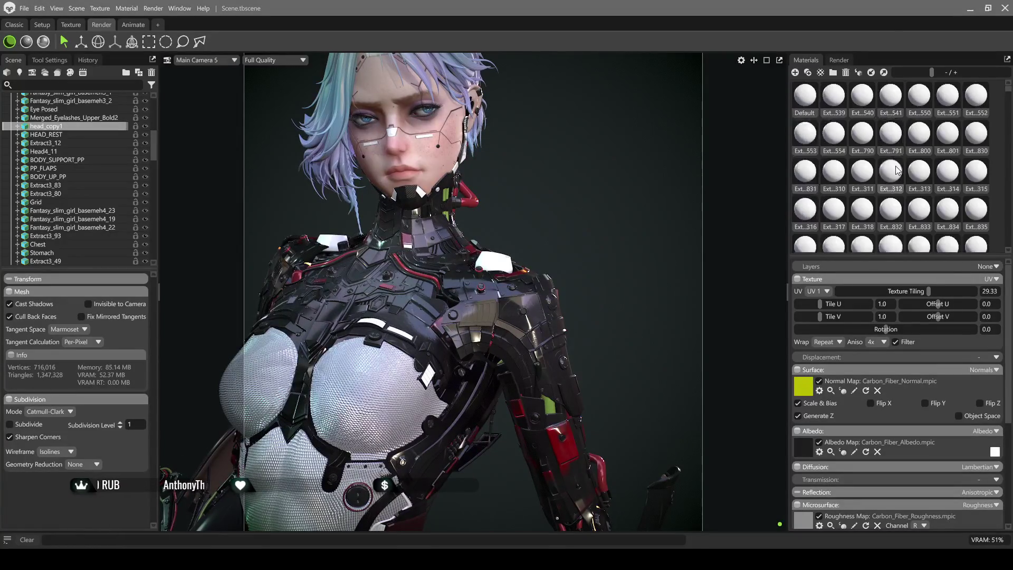
Delete the batch of unused Extract3 materials so the library starts at Extract3_890
click(833, 97)
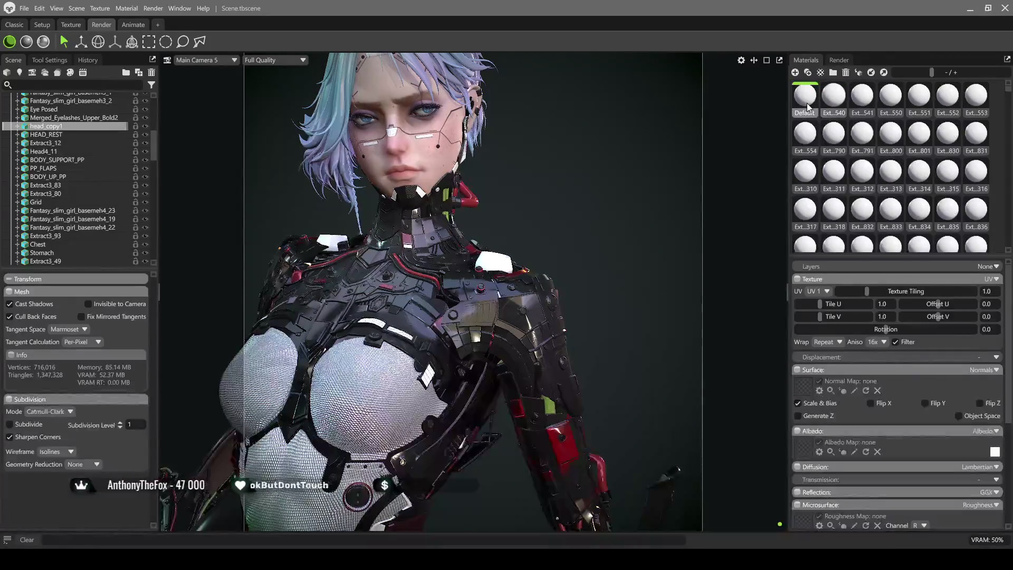
click(845, 73)
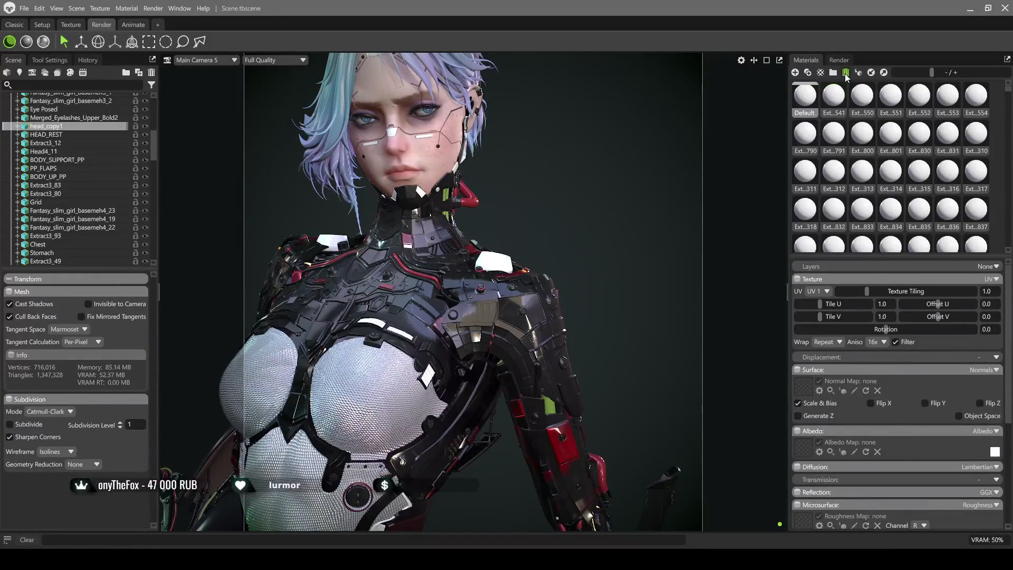
click(846, 73)
click(846, 73)
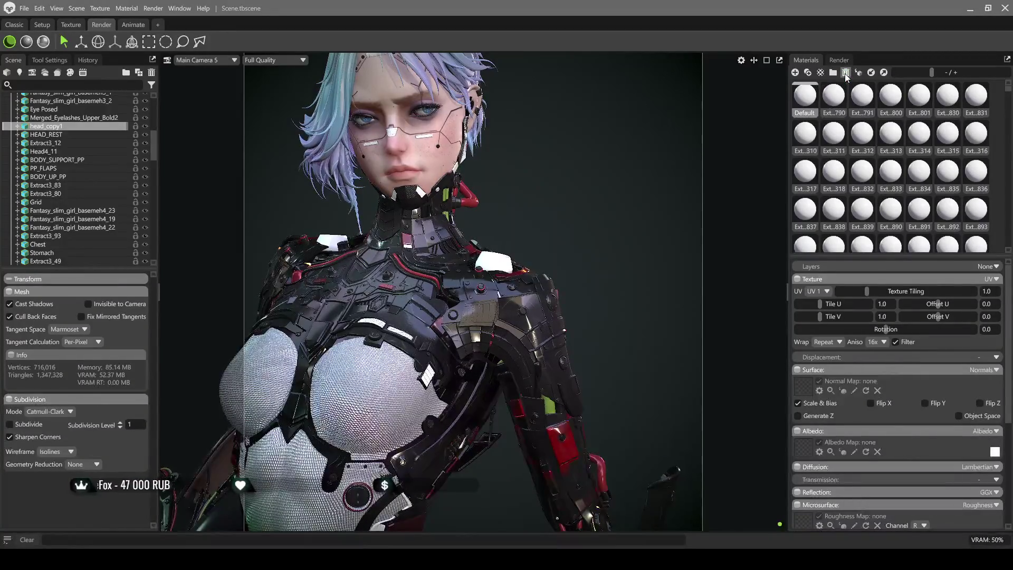
click(845, 73)
click(845, 74)
click(846, 74)
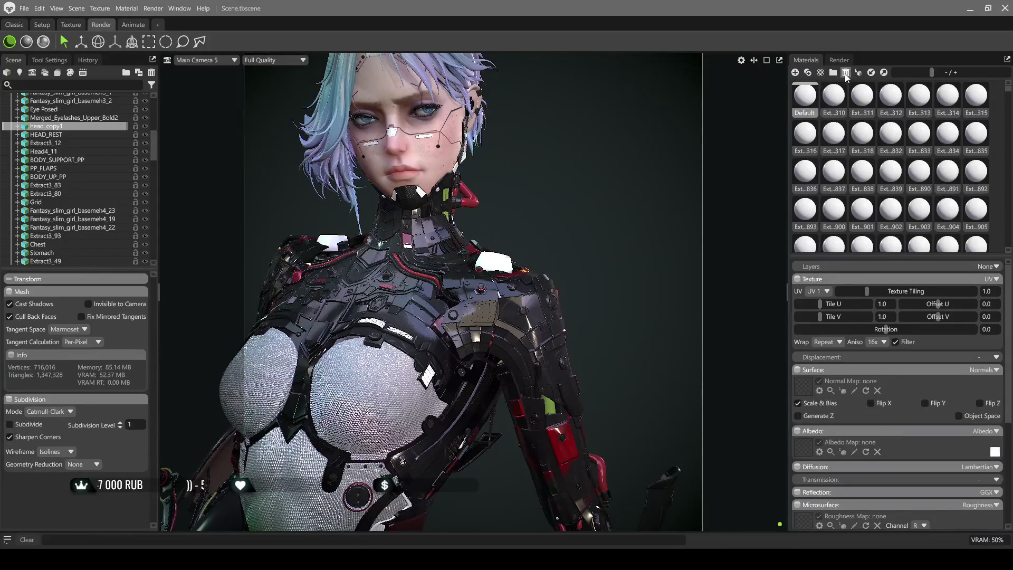
click(846, 74)
click(845, 73)
click(846, 73)
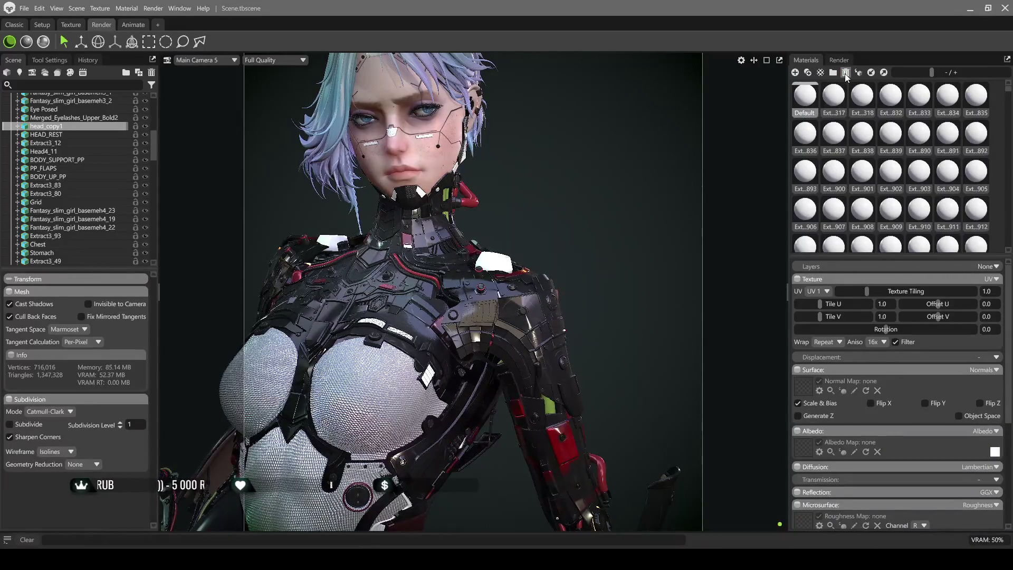
click(845, 72)
click(845, 73)
click(845, 72)
click(846, 73)
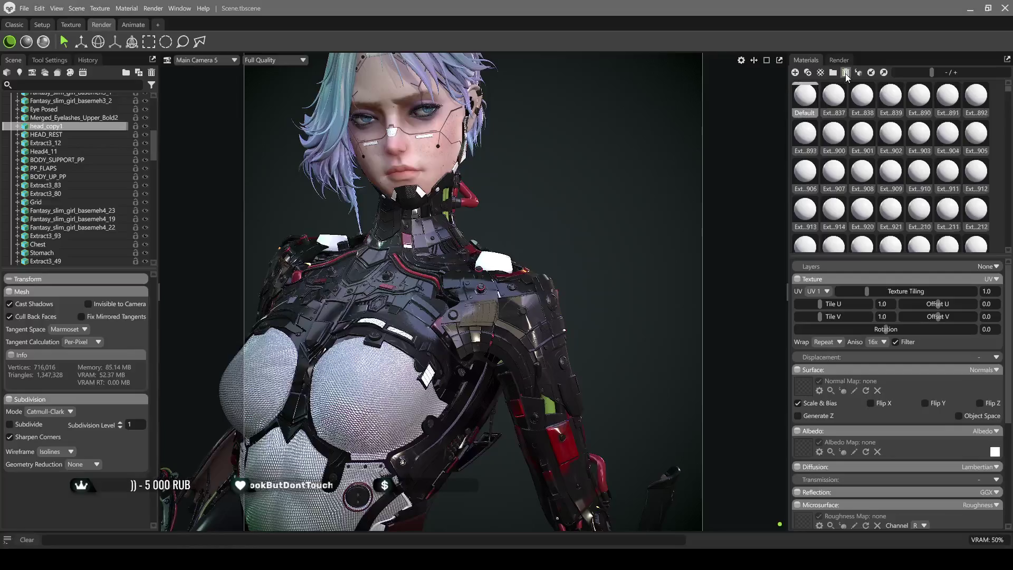
click(846, 73)
click(846, 73)
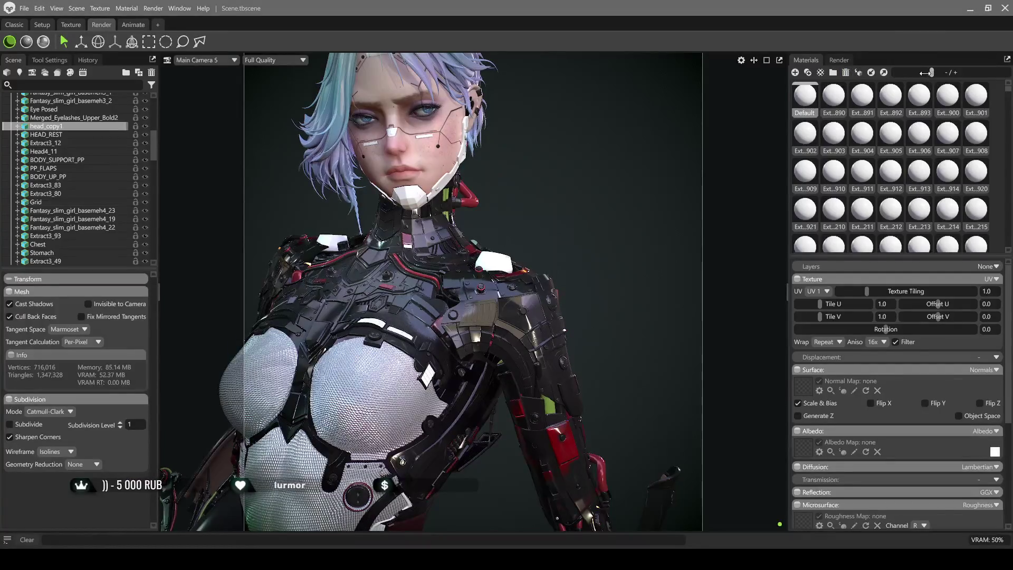
Show the scene's materials as a compact named list
drag(915, 73, 915, 73)
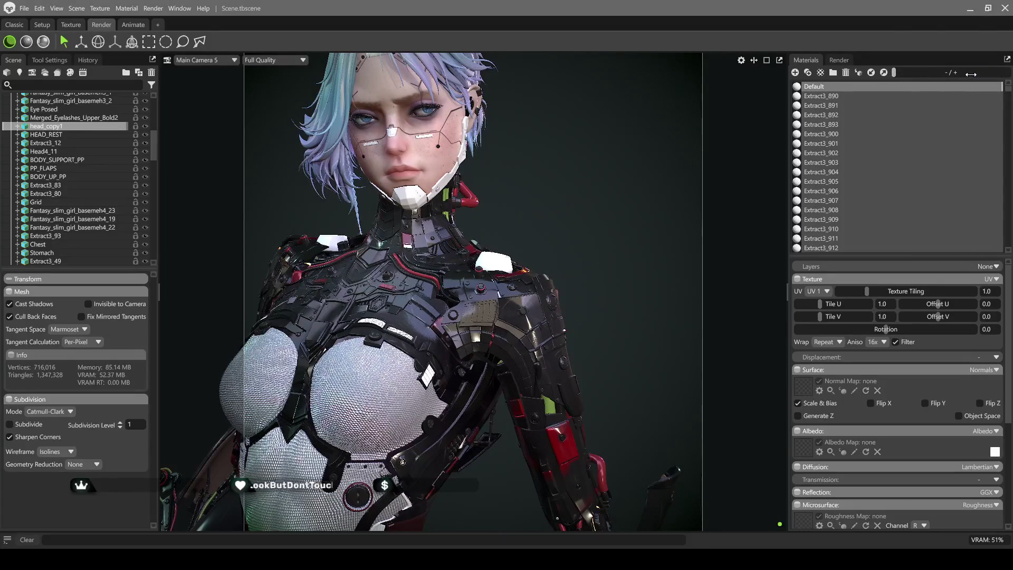
drag(947, 72, 907, 71)
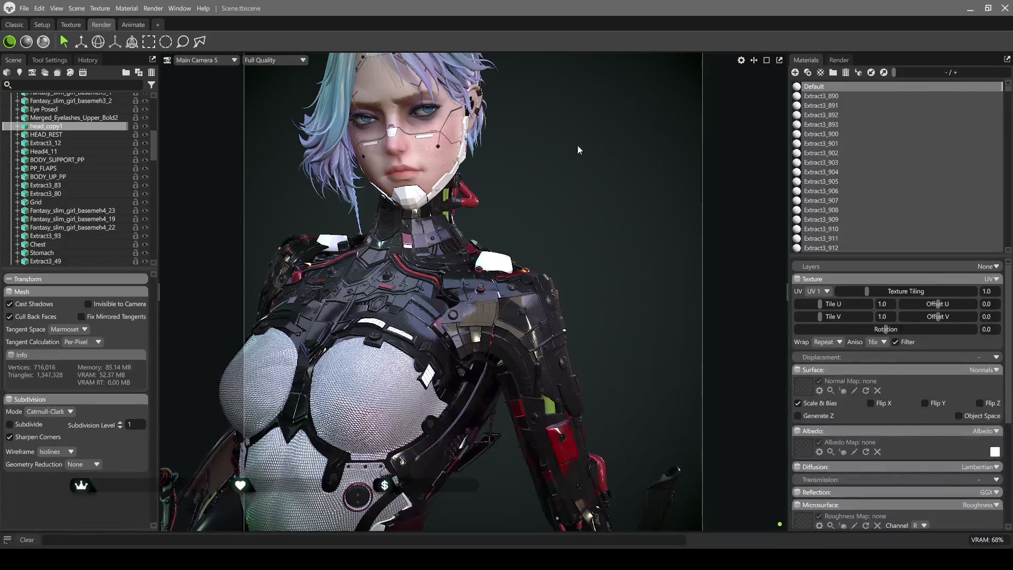
scroll(422, 186, up, 2)
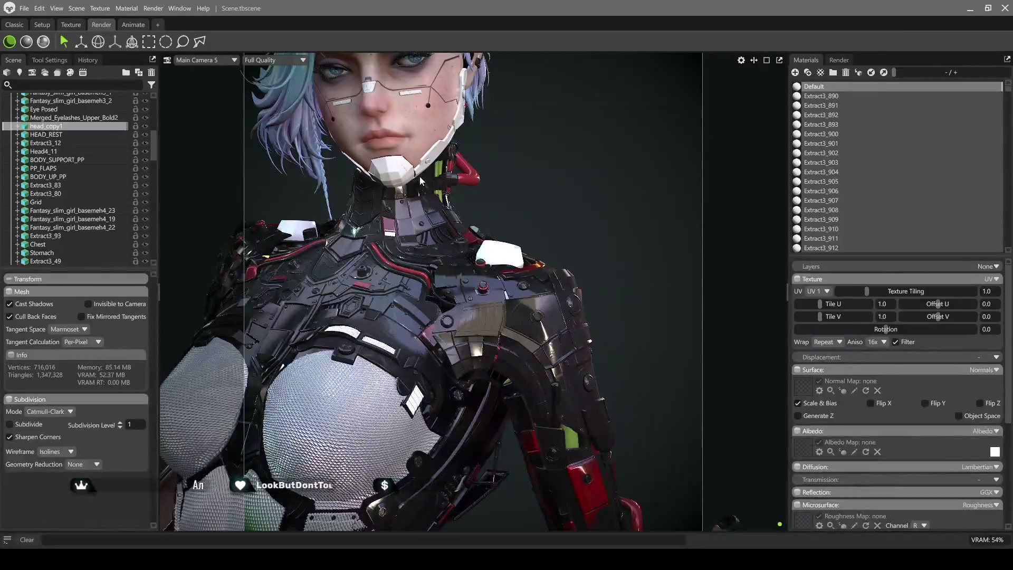
scroll(419, 177, up, 3)
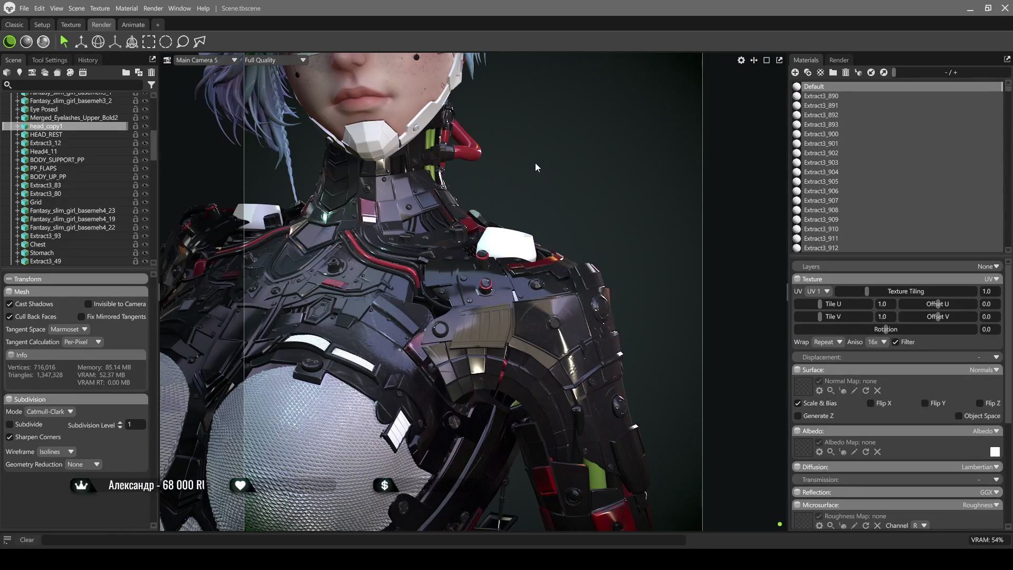
middle_drag(567, 195, 605, 231)
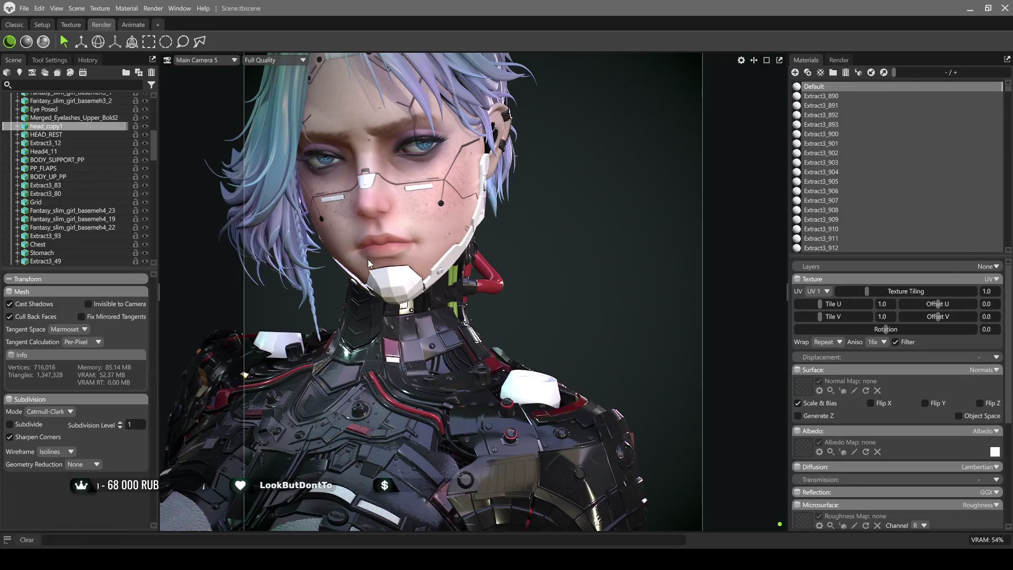
drag(369, 259, 233, 223)
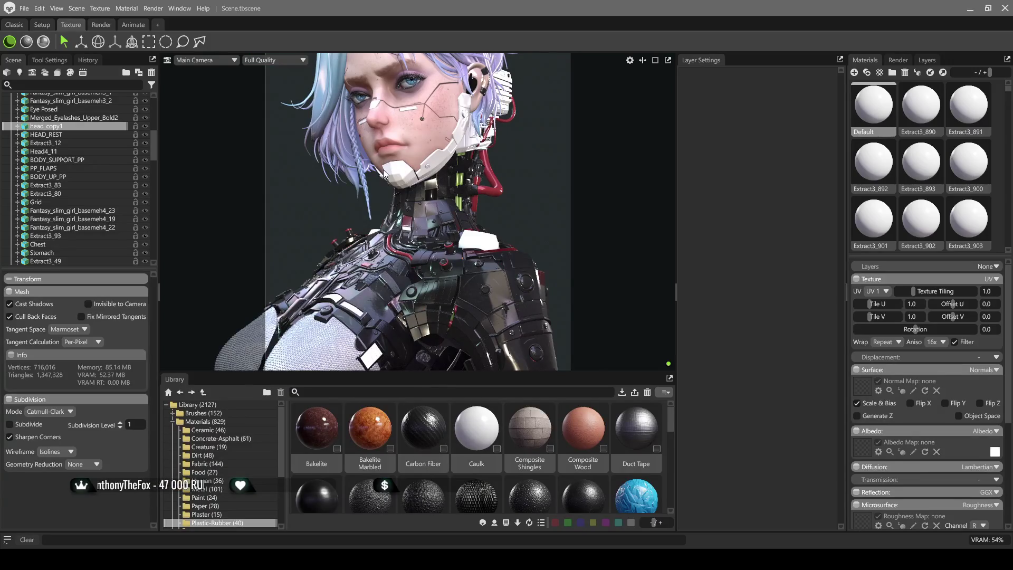
scroll(384, 175, up, 3)
Apply Carbon Fiber to the chin armour and the collar piece beside it
middle_drag(392, 228, 403, 252)
scroll(402, 250, up, 2)
scroll(401, 238, up, 2)
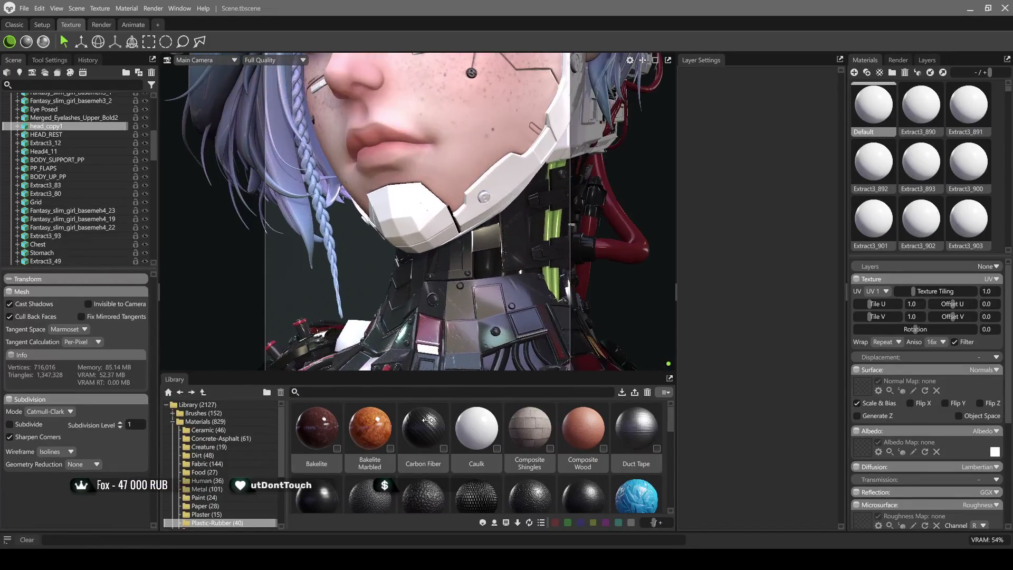
click(395, 218)
drag(424, 431, 504, 178)
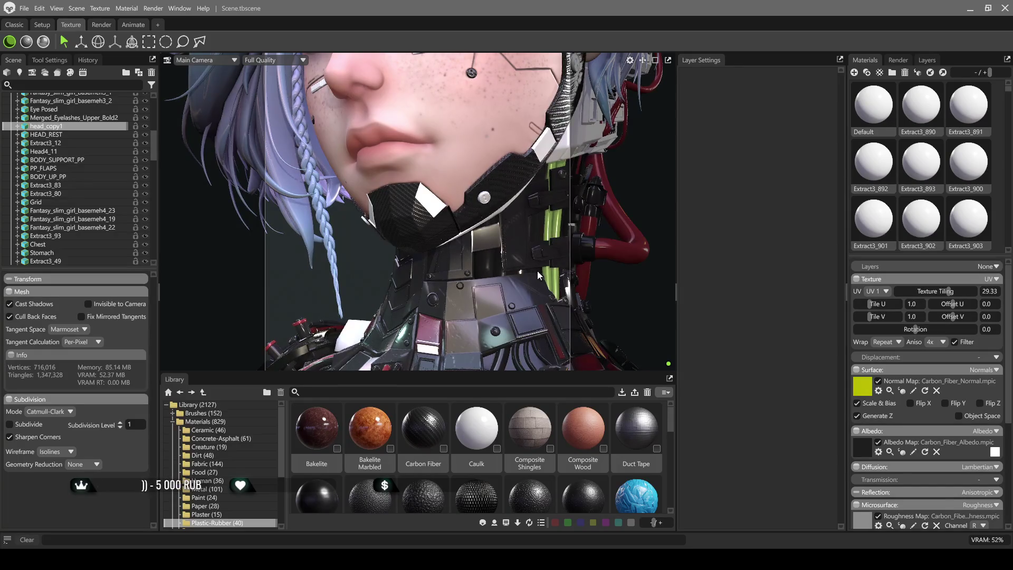
drag(537, 270, 503, 251)
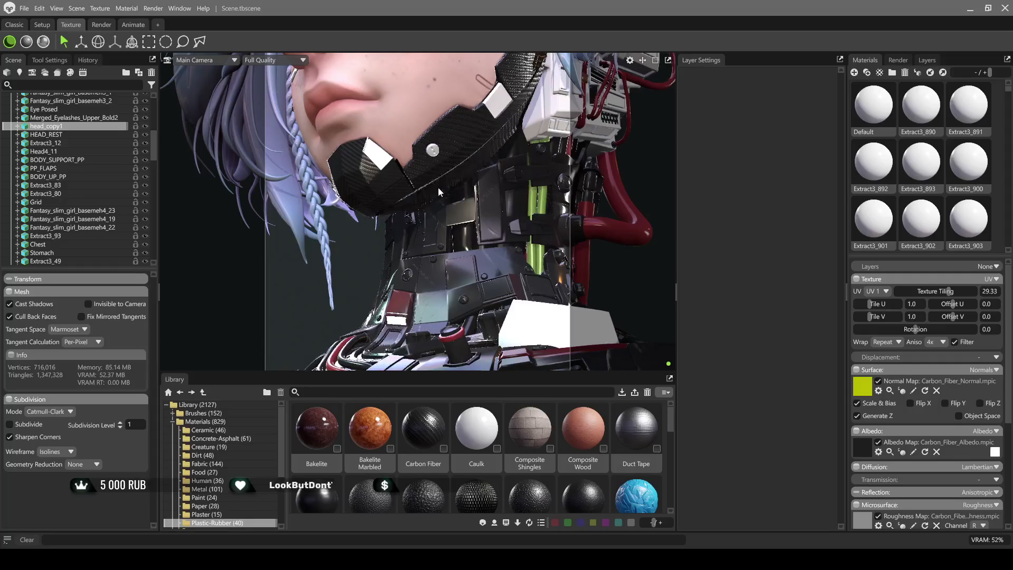
mouse_move(414, 268)
mouse_down()
mouse_move(341, 244)
mouse_move(491, 298)
mouse_up()
scroll(412, 275, down, 5)
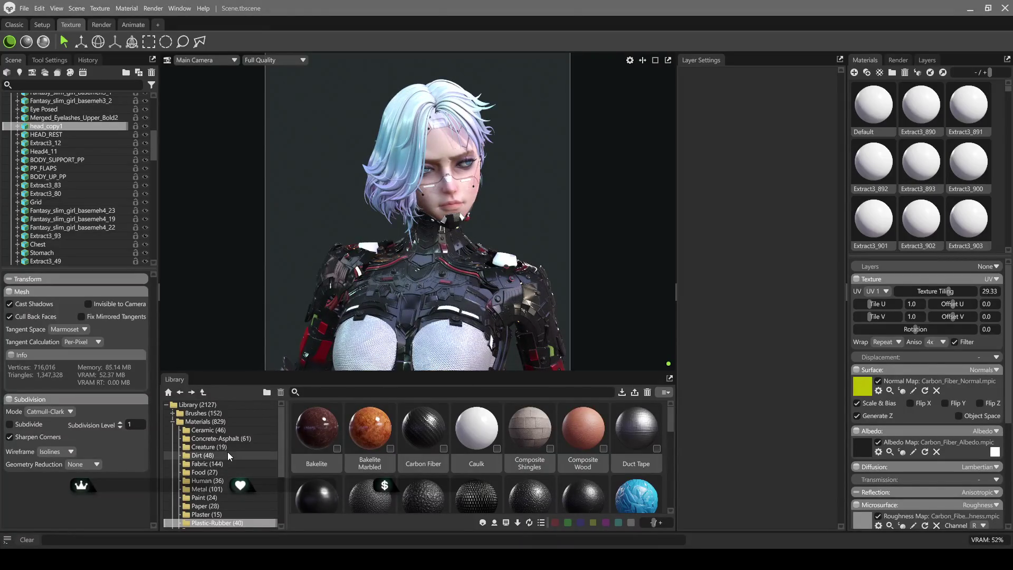
From the Library's Metal collection, apply Gold Brushed to the chest emblem frame
click(197, 488)
scroll(473, 442, down, 2)
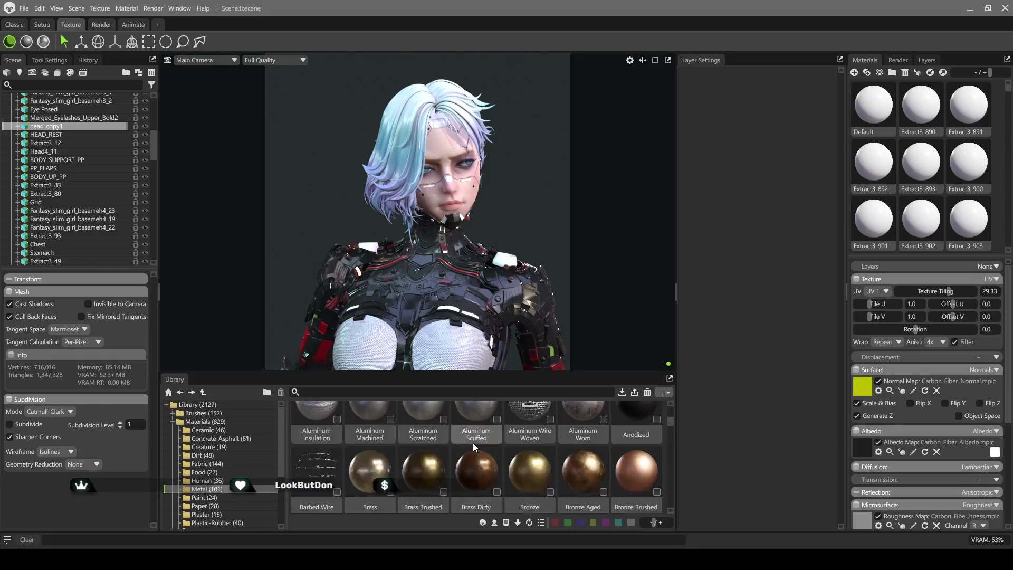
scroll(494, 441, down, 2)
scroll(522, 447, down, 2)
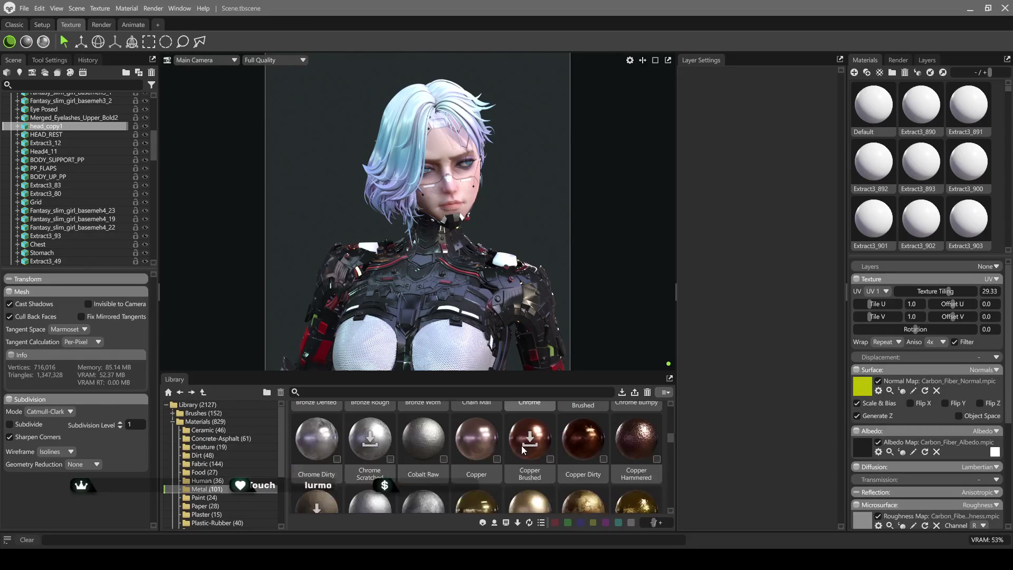
scroll(424, 326, up, 3)
scroll(436, 303, up, 3)
middle_drag(437, 304, 443, 169)
scroll(437, 161, up, 3)
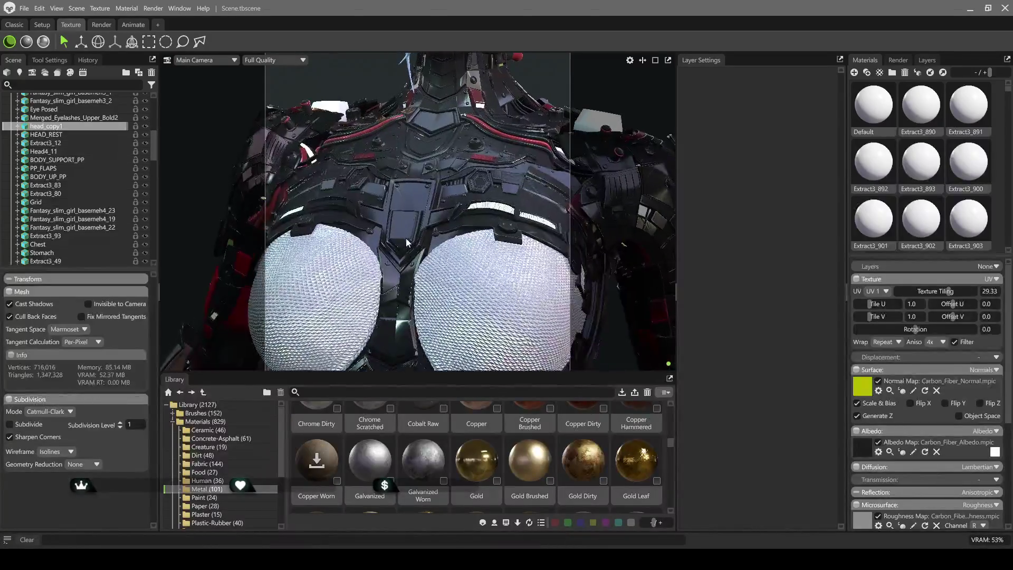
scroll(406, 239, up, 2)
scroll(406, 239, up, 1)
scroll(408, 243, up, 1)
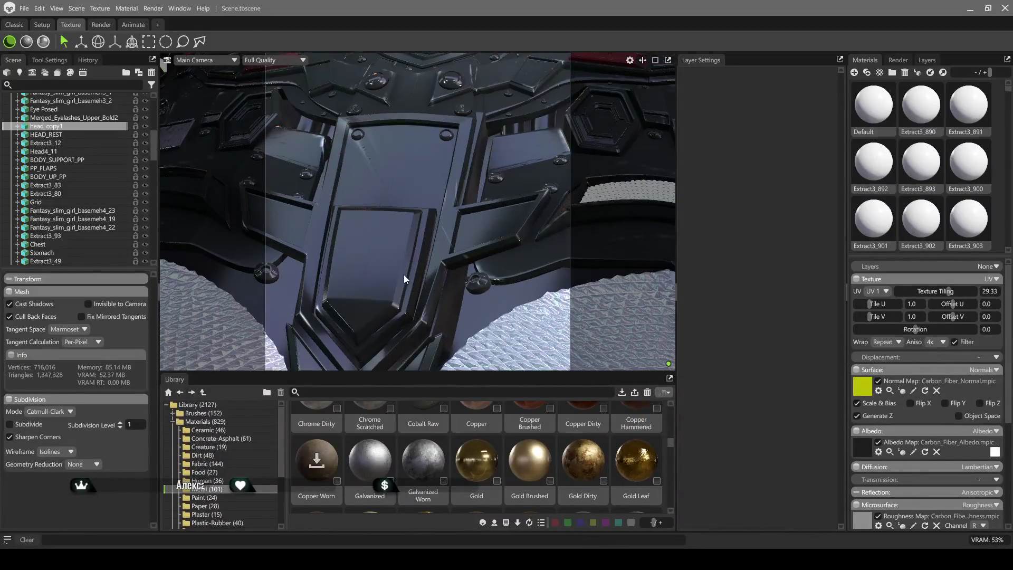
scroll(476, 277, up, 1)
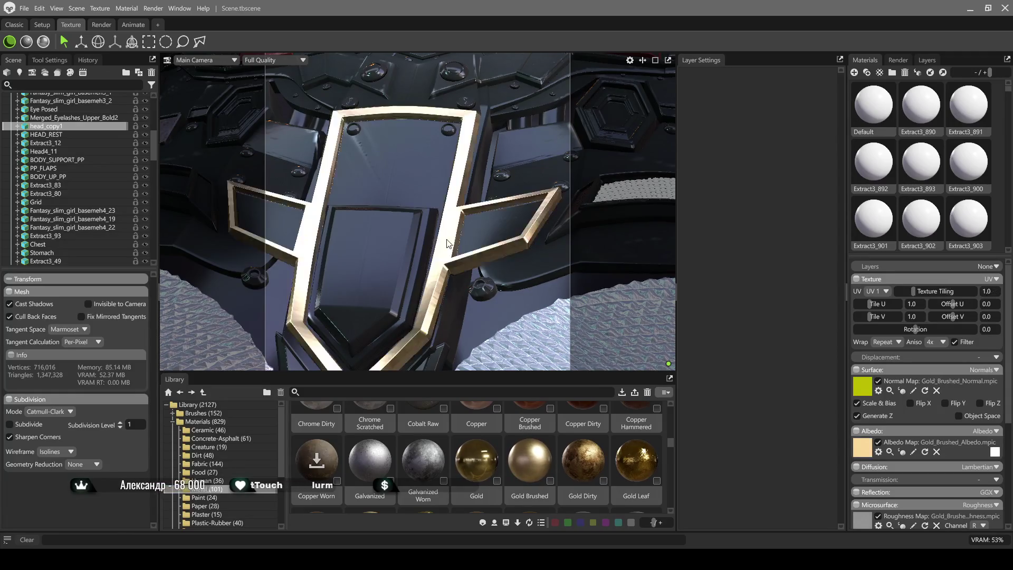
scroll(447, 242, down, 1)
scroll(451, 249, down, 1)
scroll(450, 253, down, 2)
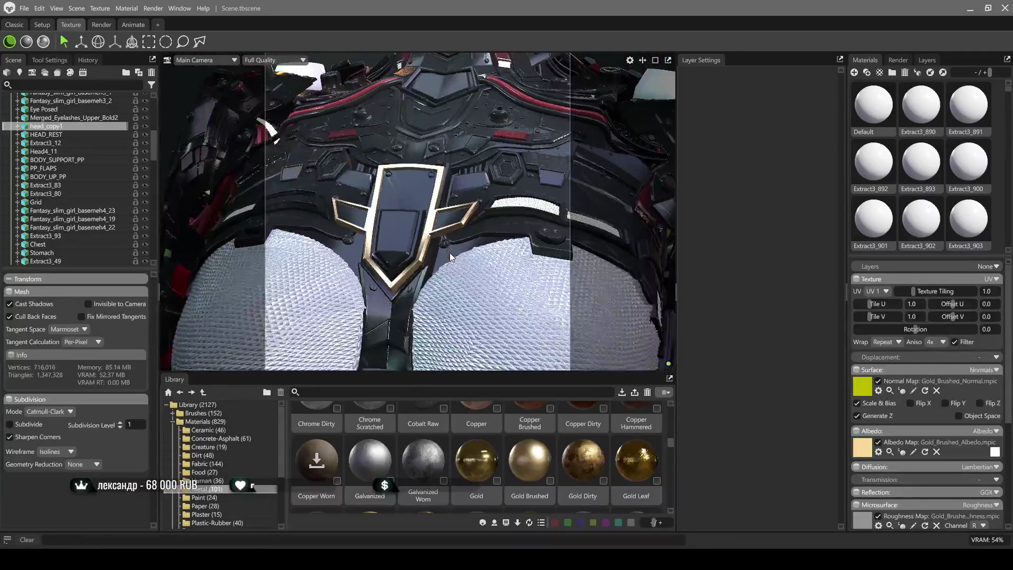
scroll(450, 259, down, 1)
Drag Gold Brushed onto the shoulder vent slats and orbit to inspect the result
mouse_move(501, 283)
mouse_down()
mouse_move(457, 326)
mouse_move(526, 283)
mouse_up()
scroll(527, 283, up, 2)
scroll(394, 190, up, 2)
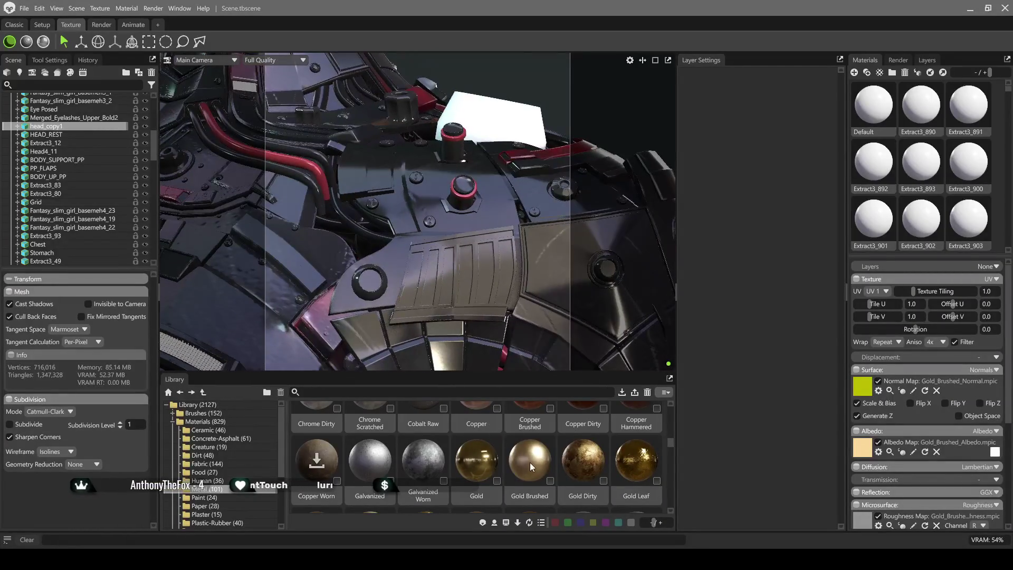
drag(527, 464, 460, 253)
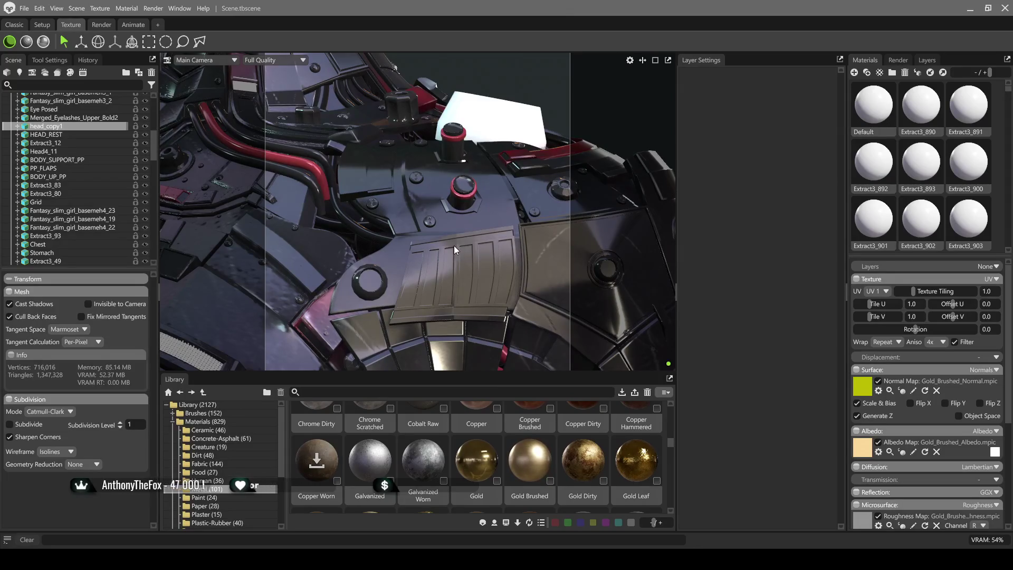
scroll(370, 299, down, 3)
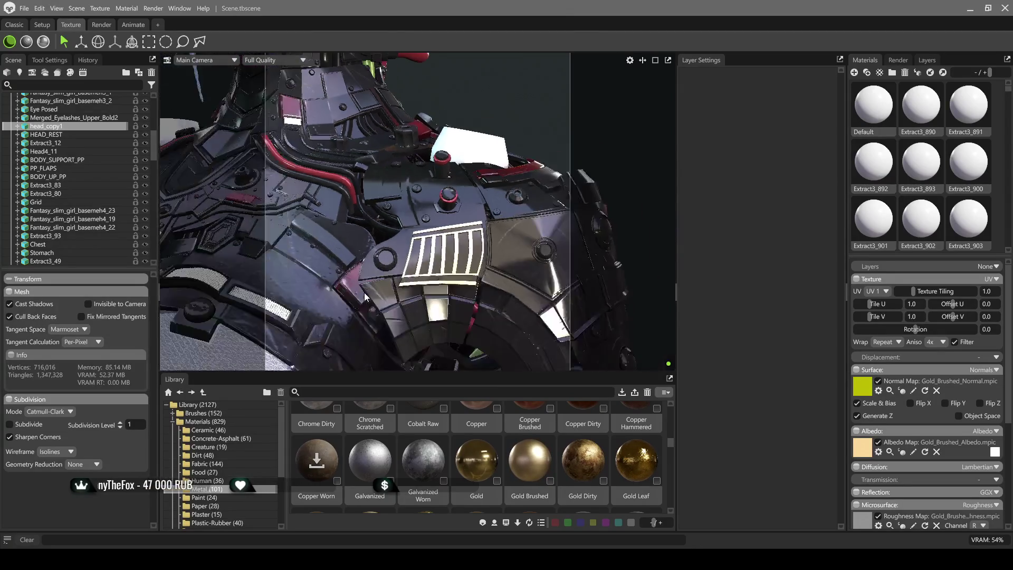
scroll(365, 290, down, 3)
drag(388, 294, 329, 278)
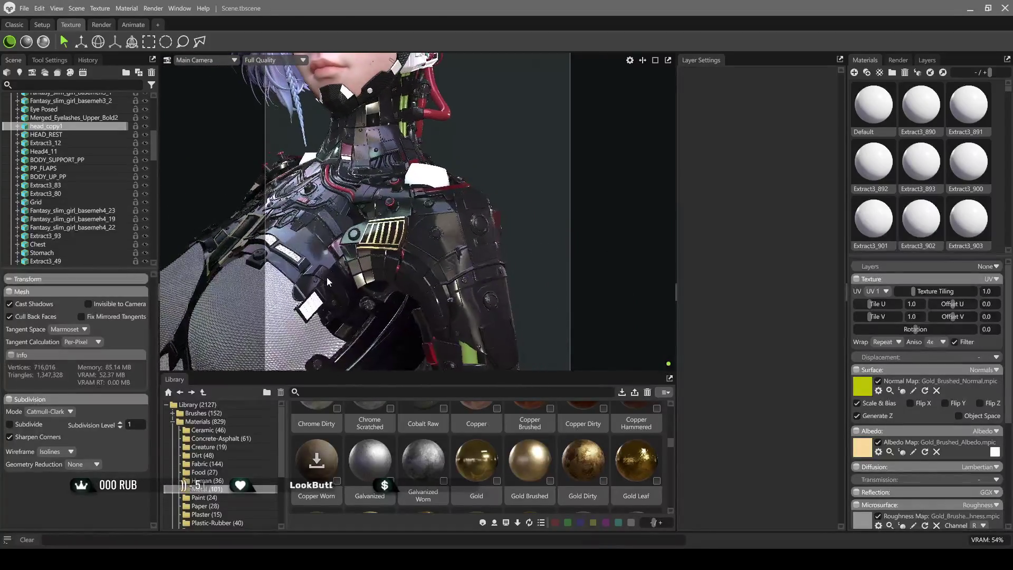
drag(329, 278, 342, 260)
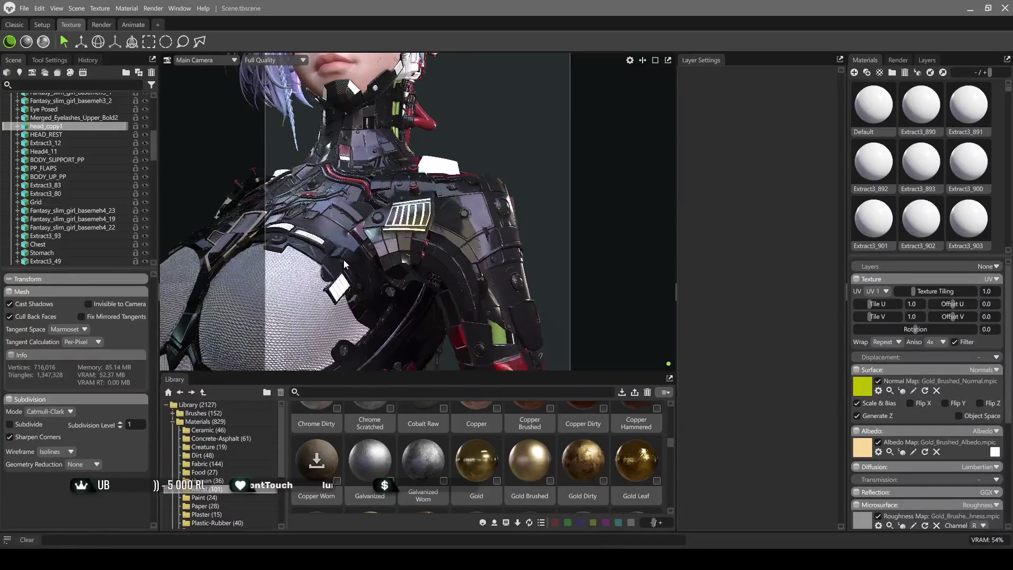
scroll(396, 265, up, 3)
scroll(404, 296, up, 3)
scroll(396, 324, up, 2)
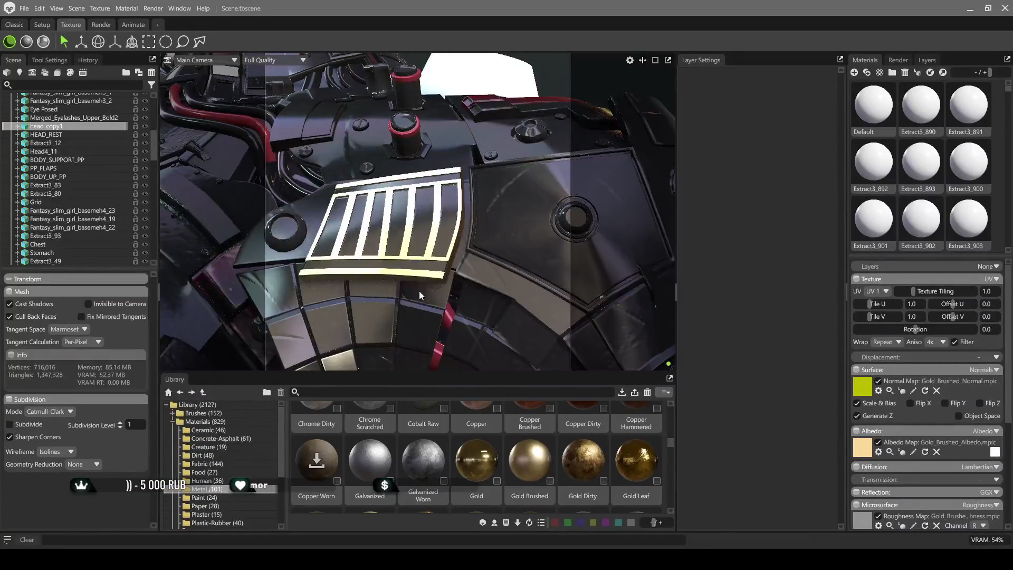